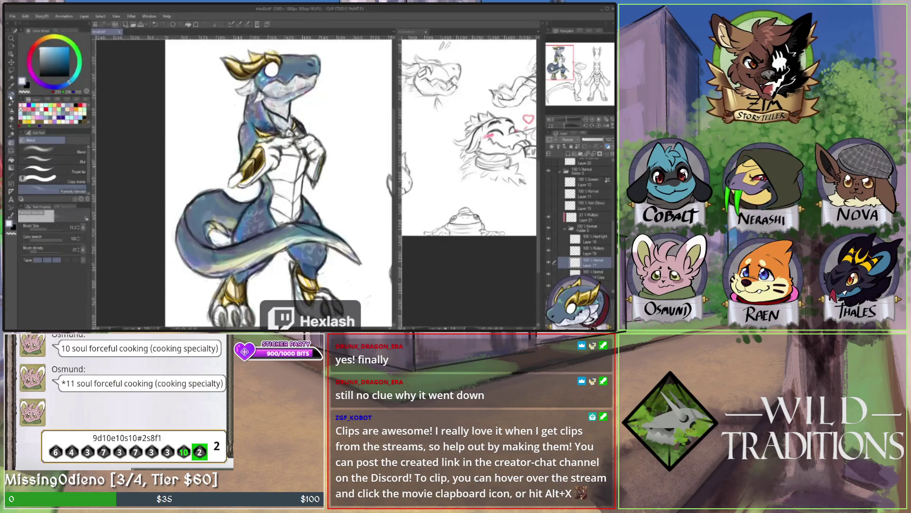
- Switch from blending to a hard pen to paint the dragon's body, horns and armour
{"action": "left_click", "coordinate": [11, 95]}
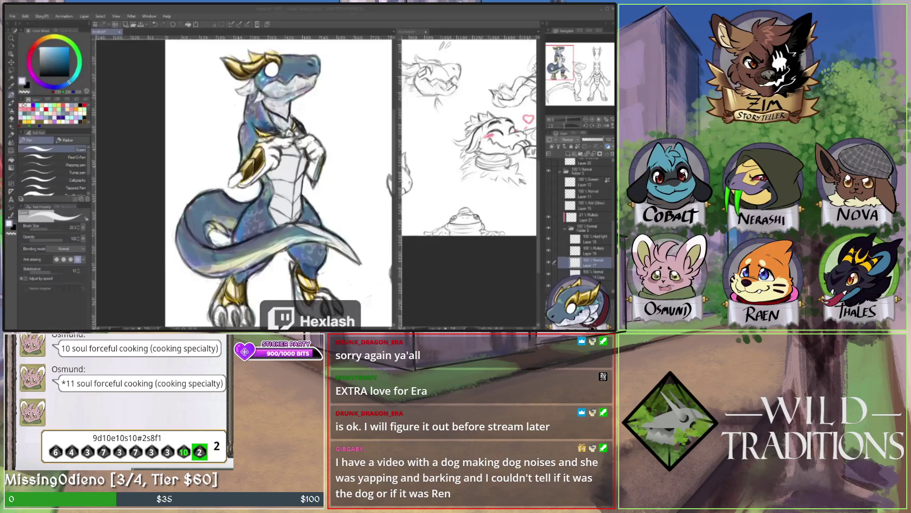
- Hide and show the chest shading layer twice to compare, then sample the chest's near-white colour
{"action": "left_click", "coordinate": [545, 263]}
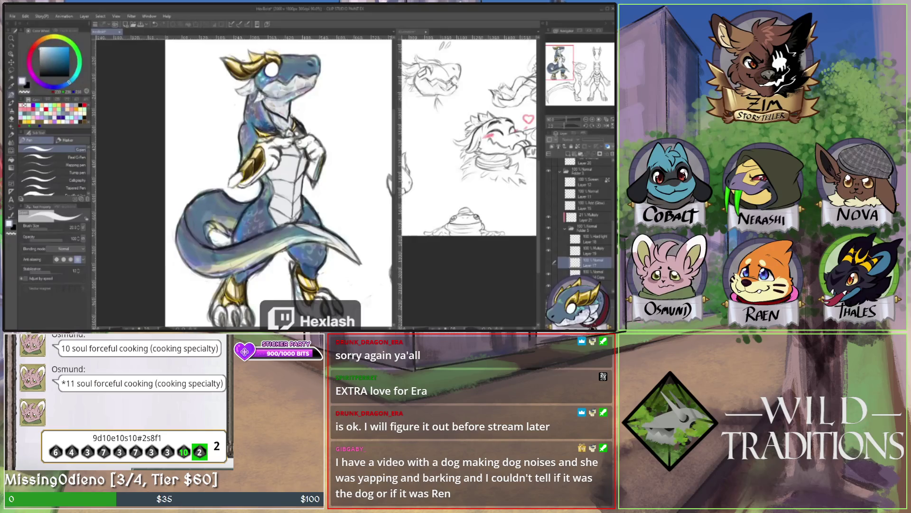
{"action": "left_click", "coordinate": [548, 263]}
{"action": "left_click", "coordinate": [551, 266]}
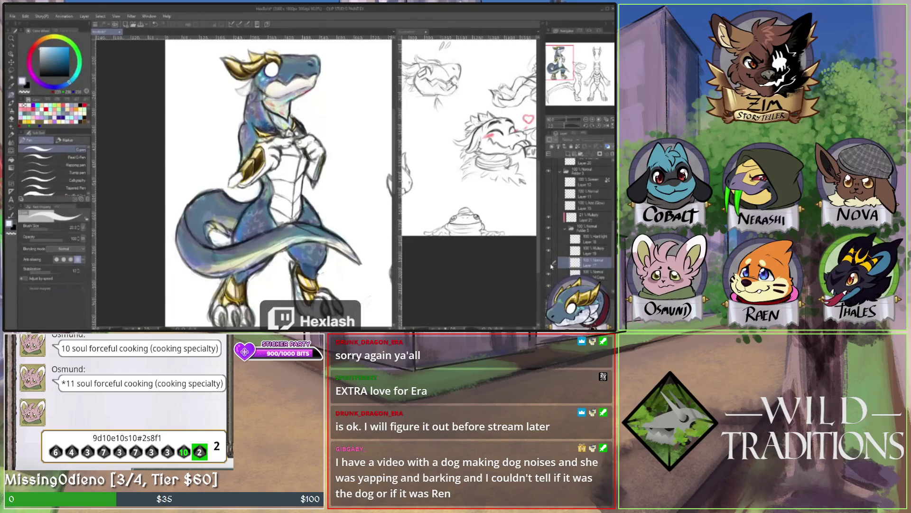
{"action": "left_click", "coordinate": [551, 266]}
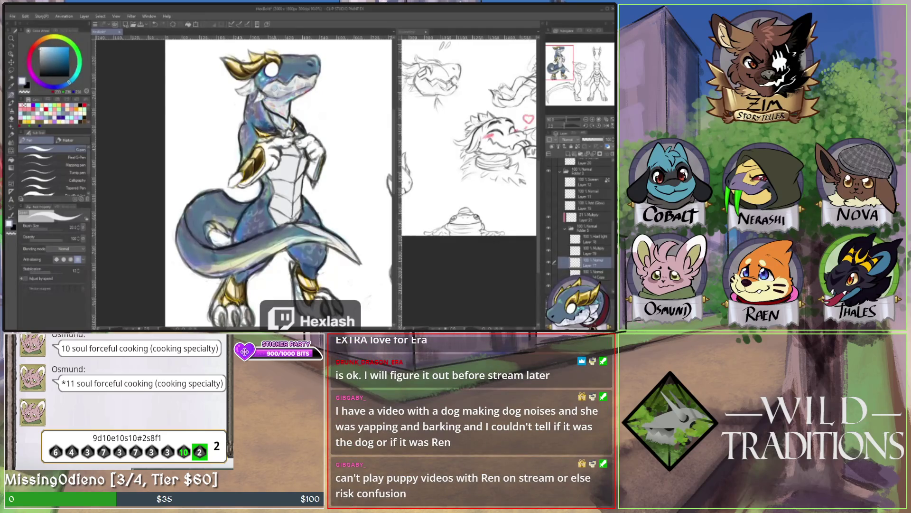
{"action": "left_click", "coordinate": [274, 90], "text": "alt"}
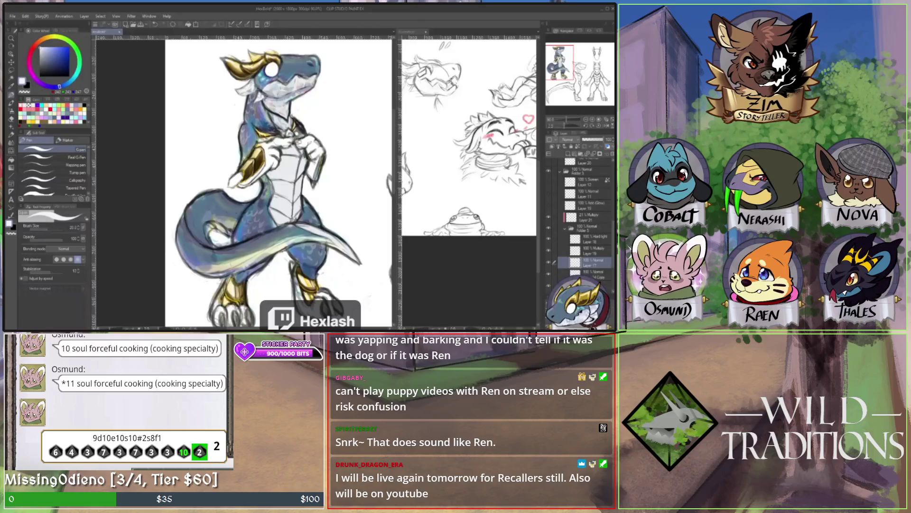
- Select Multiply Layer 19 and the Watercolor brush set, then switch to blending
{"action": "left_click", "coordinate": [589, 250]}
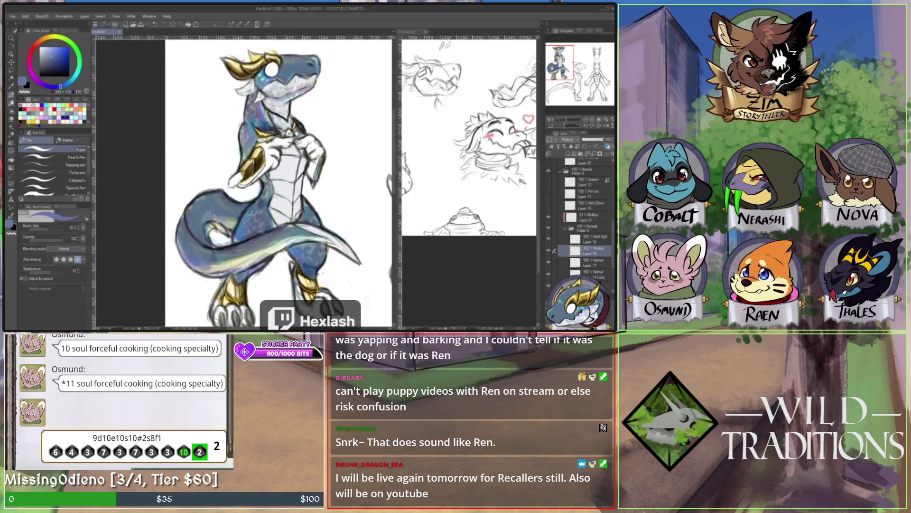
{"action": "left_click", "coordinate": [12, 102]}
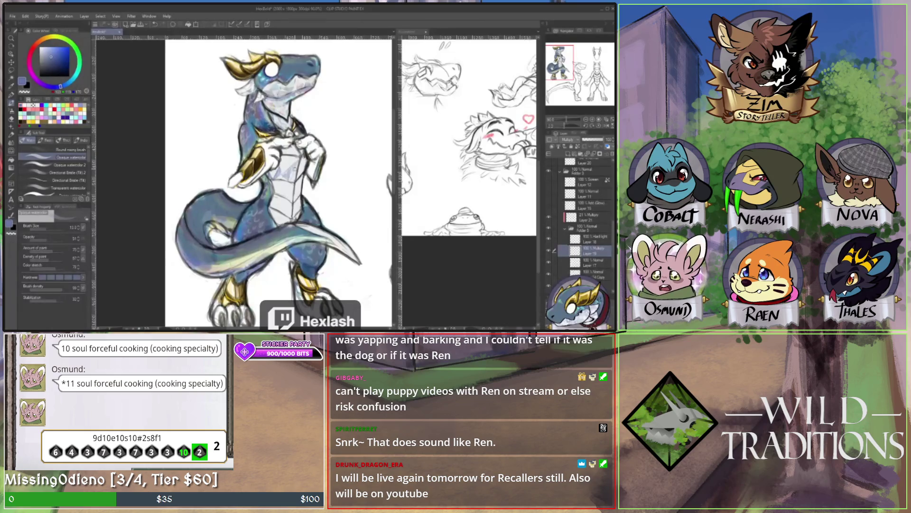
{"action": "key", "text": "j"}
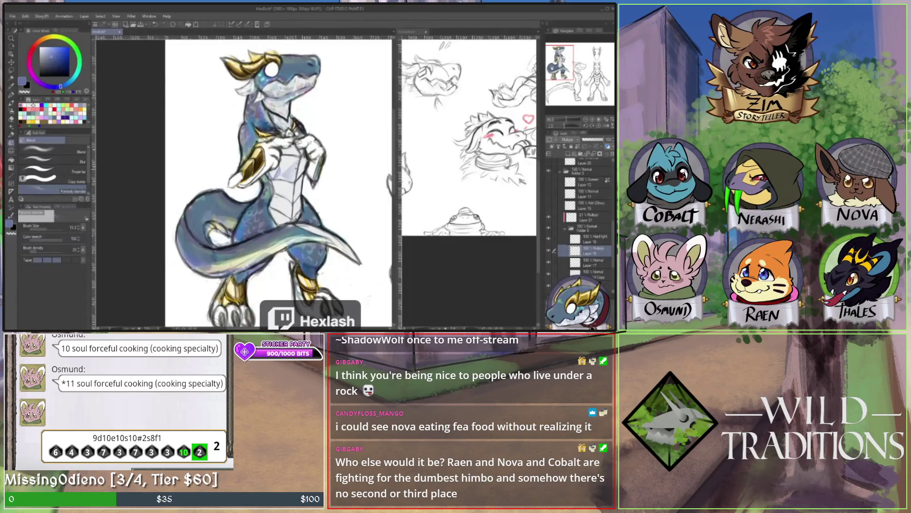
- Alternate Eraser, Blend and Pen to smooth the dragon's shading, then choose red from the Color Set
{"action": "key", "text": "e"}
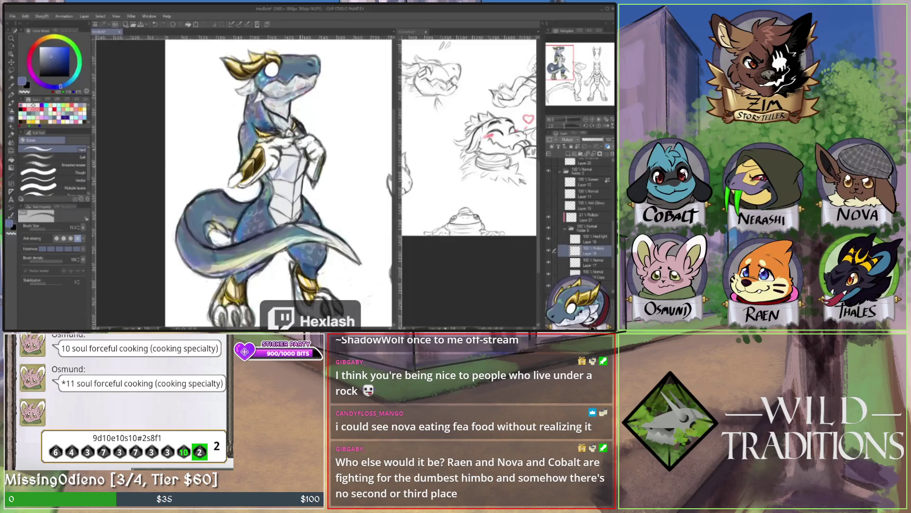
{"action": "key", "text": "j"}
{"action": "key", "text": "e"}
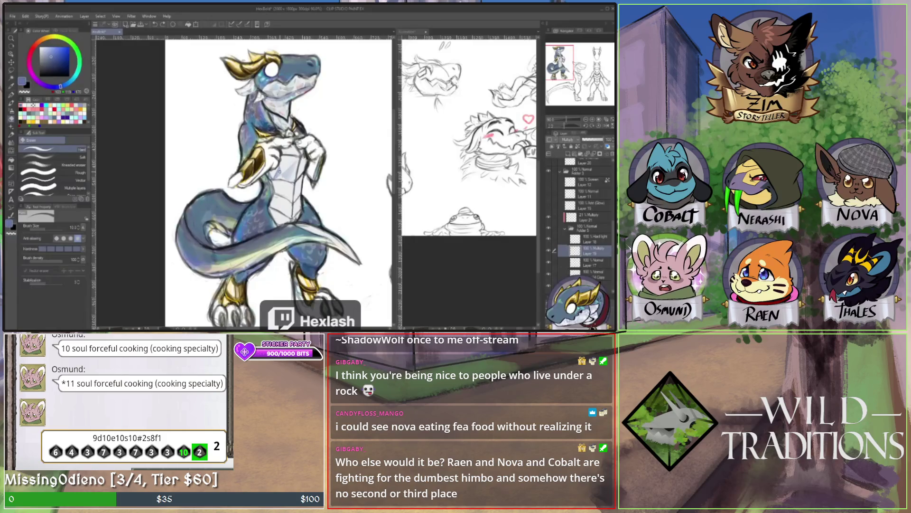
{"action": "key", "text": "j"}
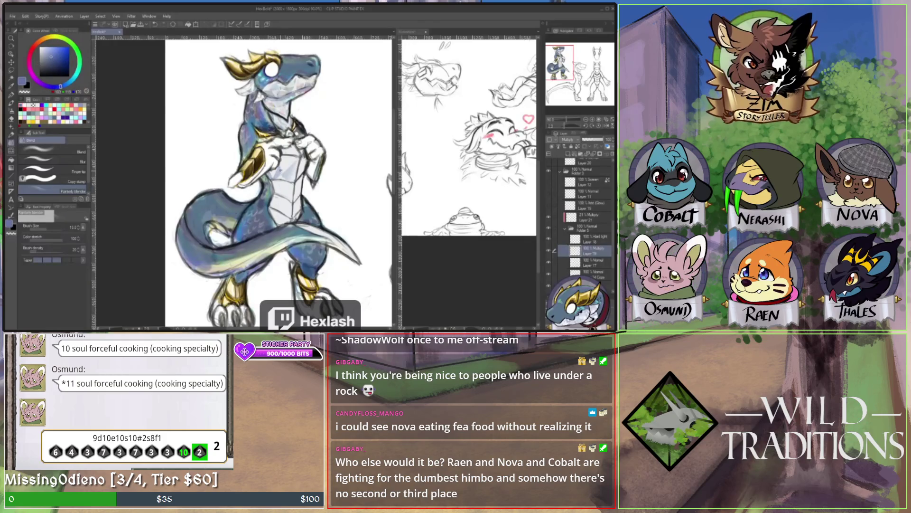
{"action": "key", "text": "p"}
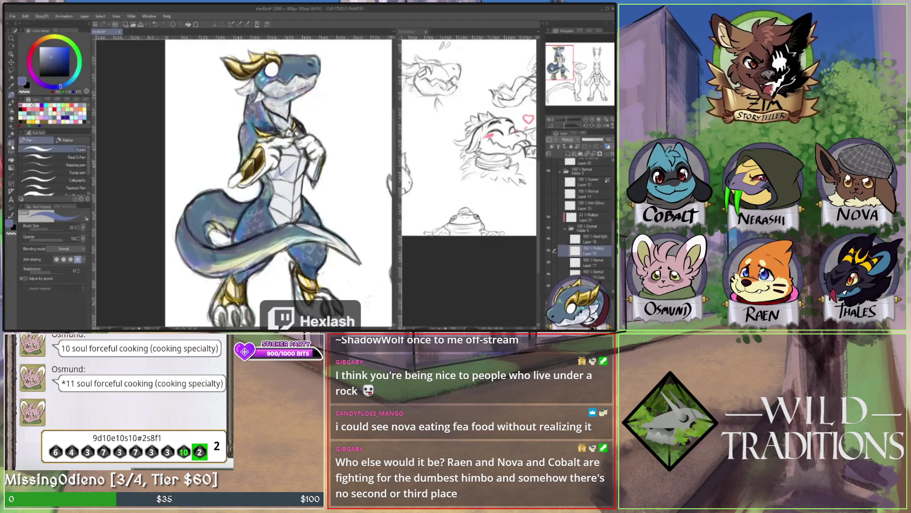
{"action": "key", "text": "j"}
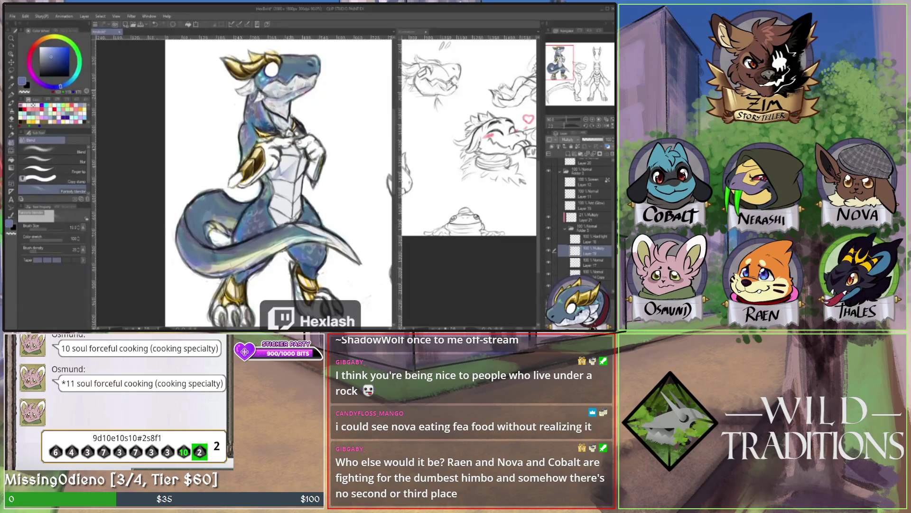
{"action": "left_click", "coordinate": [55, 108]}
- Choose the Opaque watercolor brush and make Layer 17 the active layer
{"action": "key", "text": "b"}
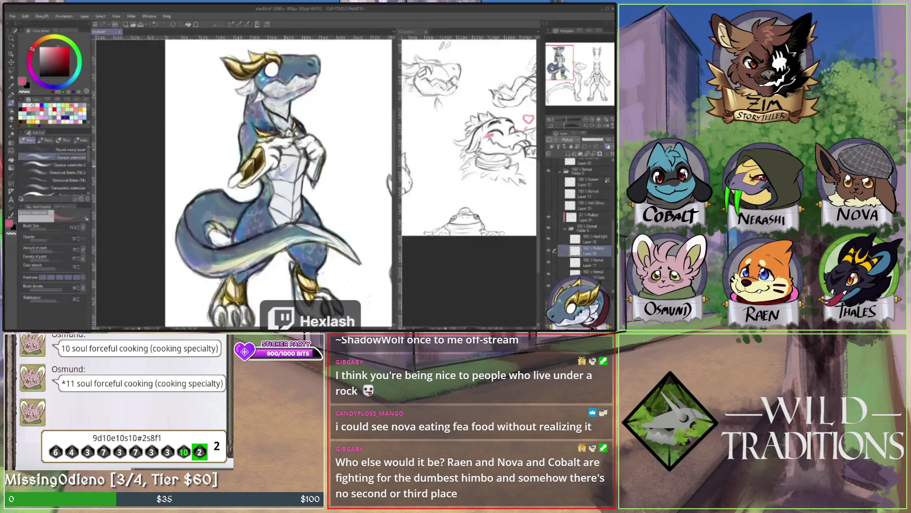
{"action": "left_click", "coordinate": [596, 260]}
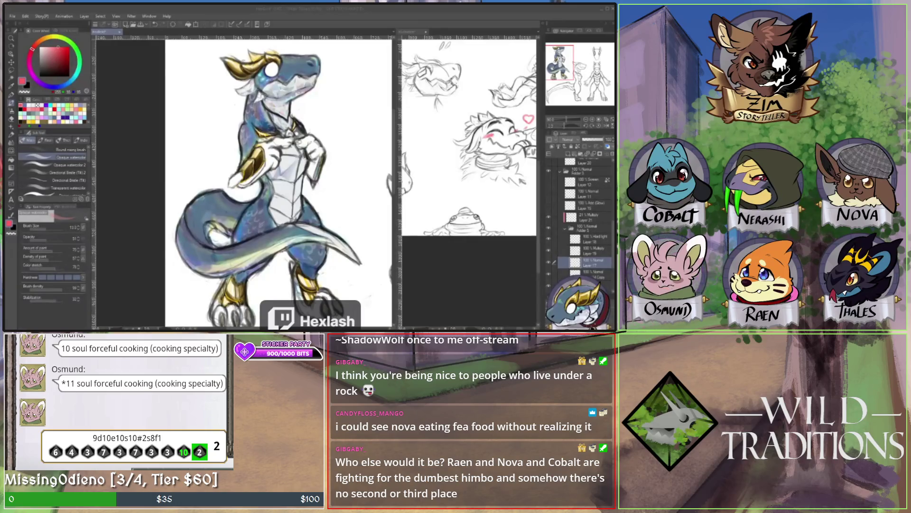
- Pick white, then a yellow-olive pen colour, and hide then show a layer to compare chest shading
{"action": "left_click", "coordinate": [32, 104]}
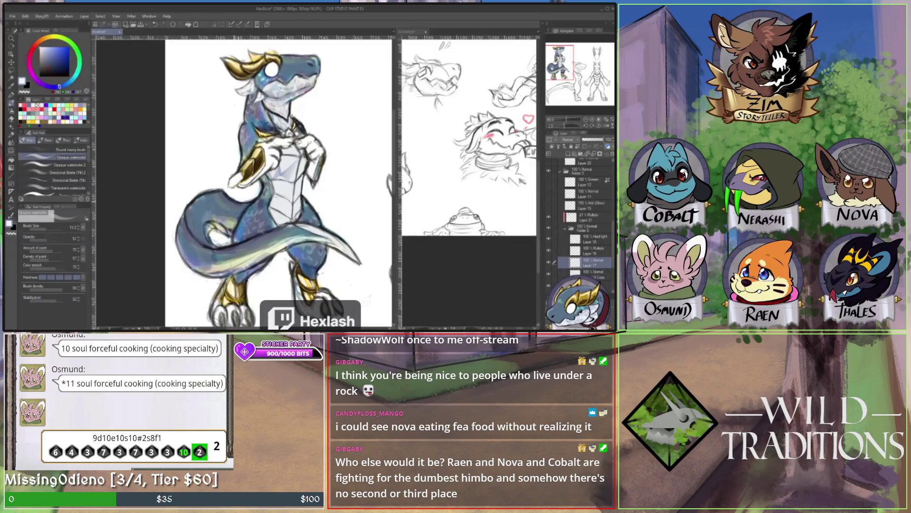
{"action": "key", "text": "p"}
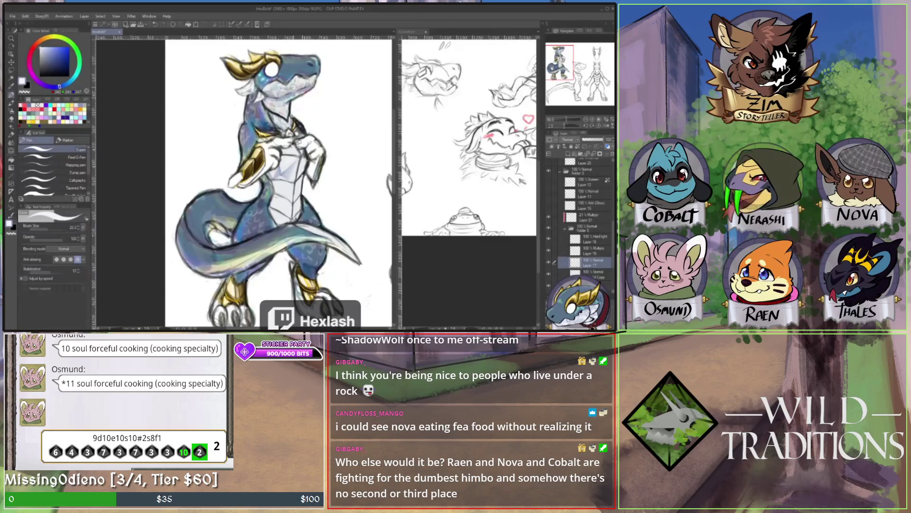
{"action": "left_click", "coordinate": [299, 83], "text": "alt"}
{"action": "left_click", "coordinate": [298, 81], "text": "alt"}
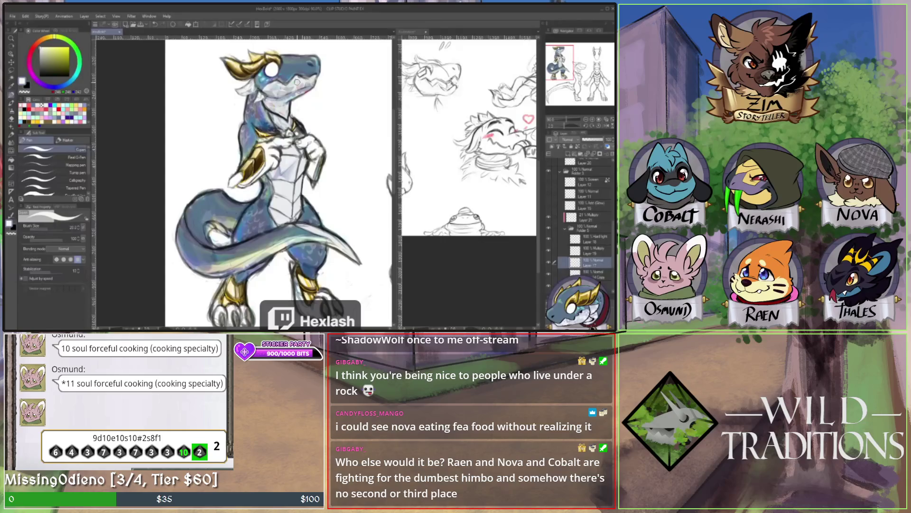
{"action": "left_click", "coordinate": [549, 274]}
{"action": "left_click", "coordinate": [549, 276]}
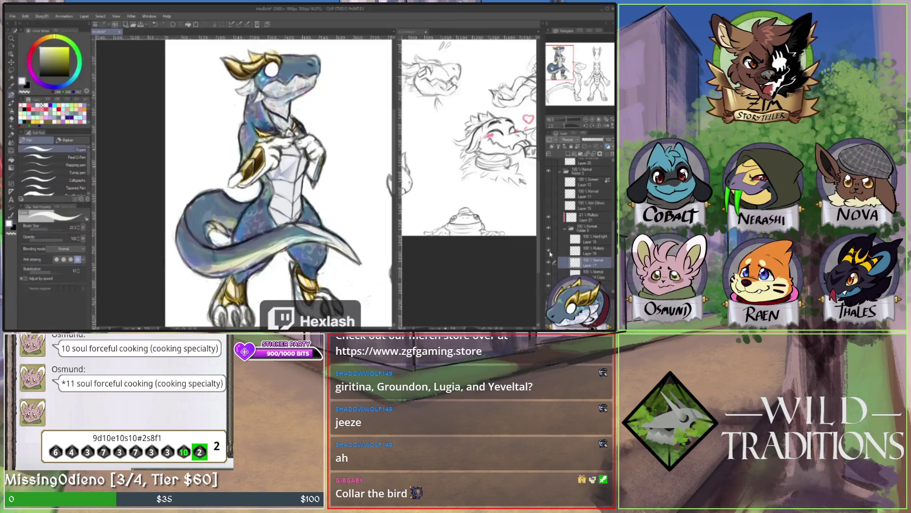
{"action": "left_click", "coordinate": [593, 241]}
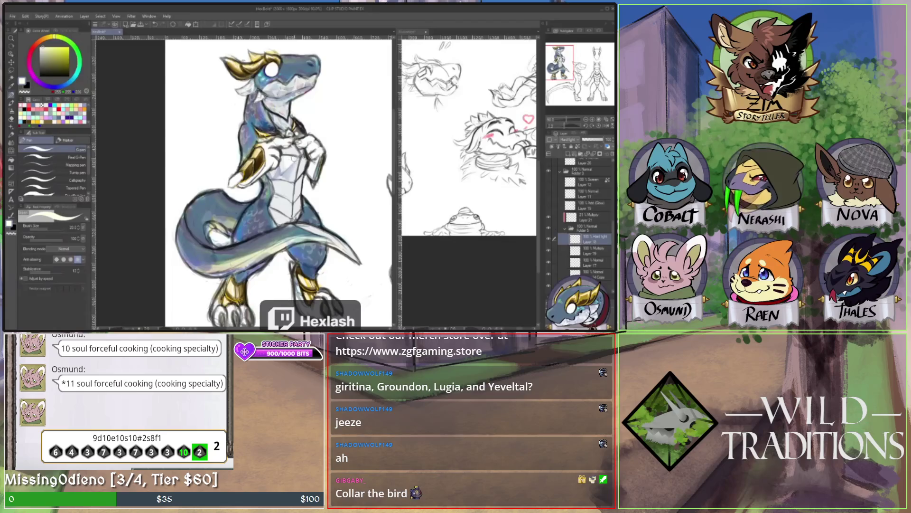
- Open the Blend tools, select the Normal layer below, and pick red then green with the mixing brush
{"action": "left_click", "coordinate": [12, 141]}
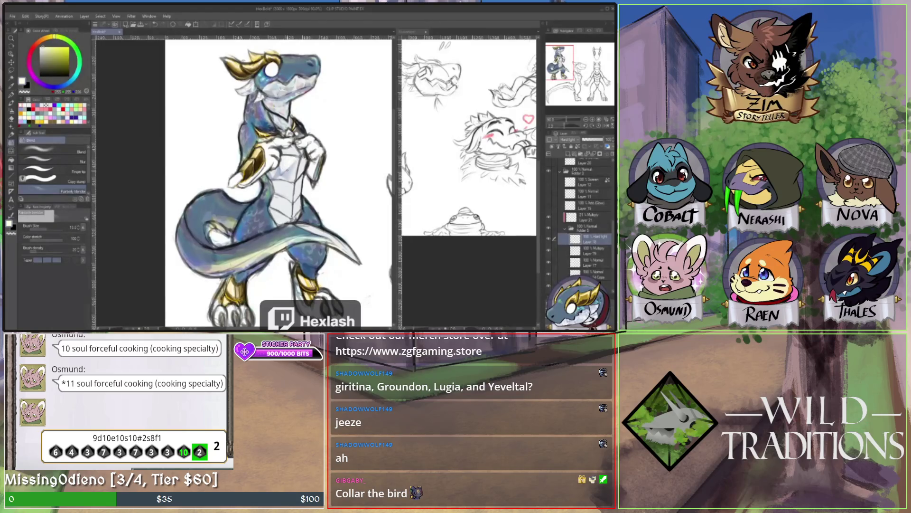
{"action": "left_click", "coordinate": [598, 264]}
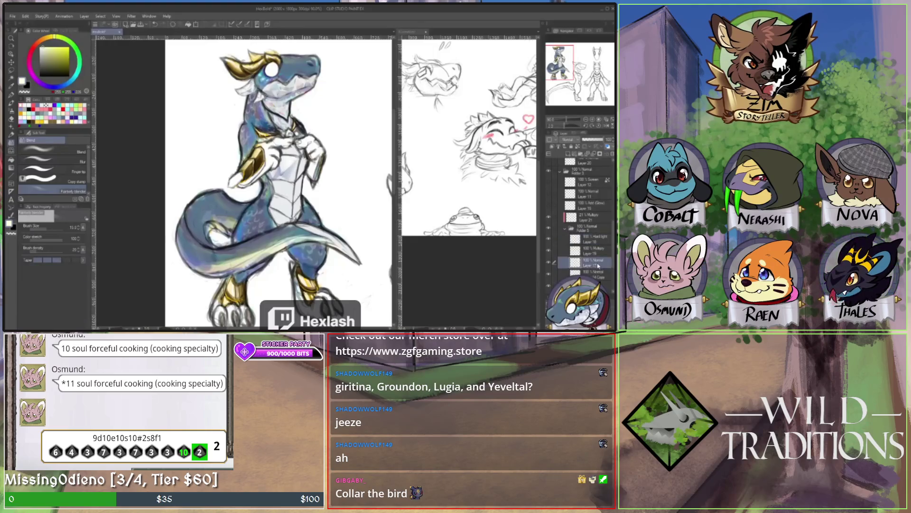
{"action": "left_click", "coordinate": [26, 108]}
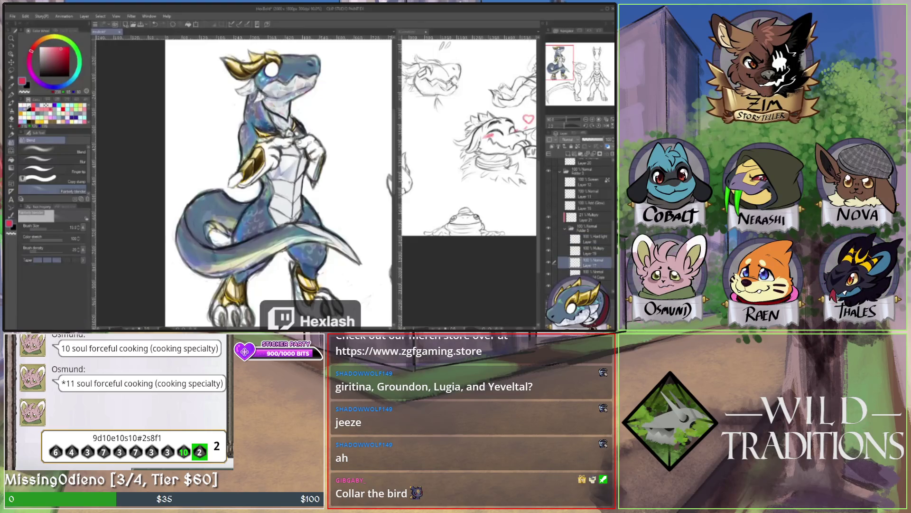
{"action": "key", "text": "b"}
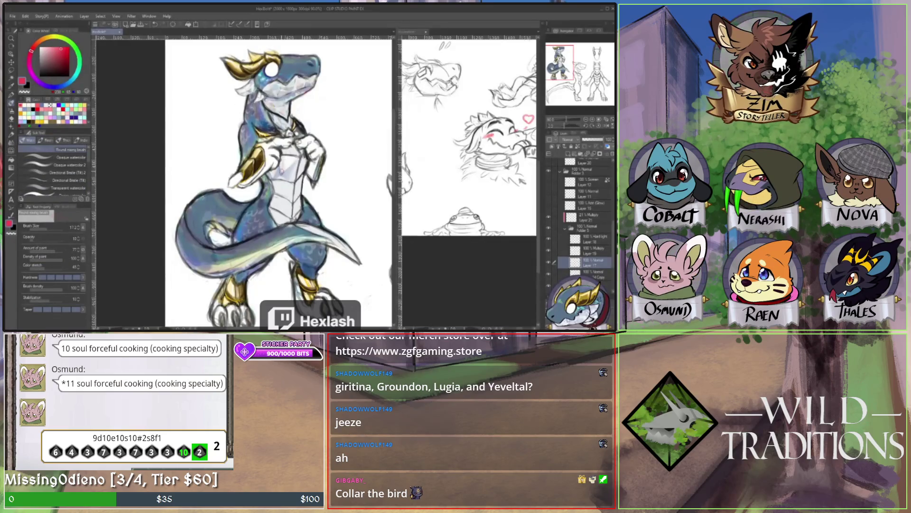
{"action": "left_click", "coordinate": [81, 105]}
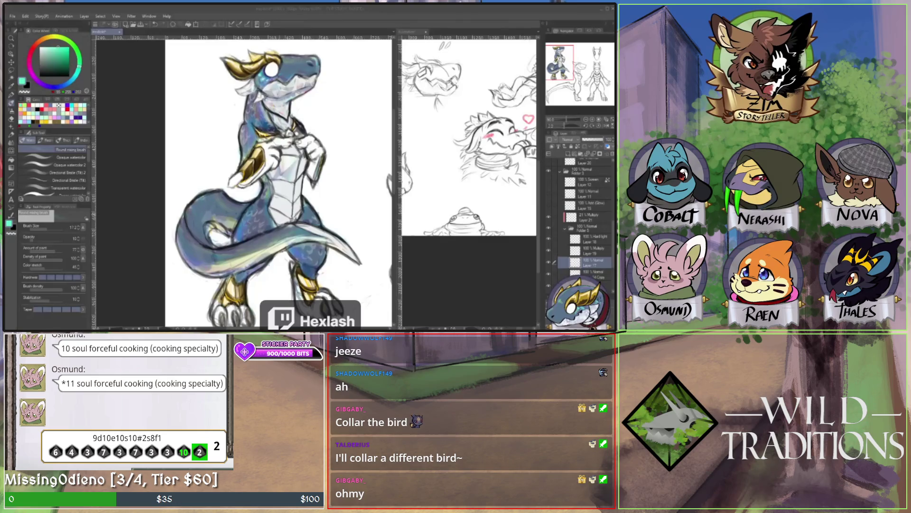
- Select the Hard light layer, return to the pen, set the hue to blue, then switch to Blend
{"action": "left_click", "coordinate": [585, 239]}
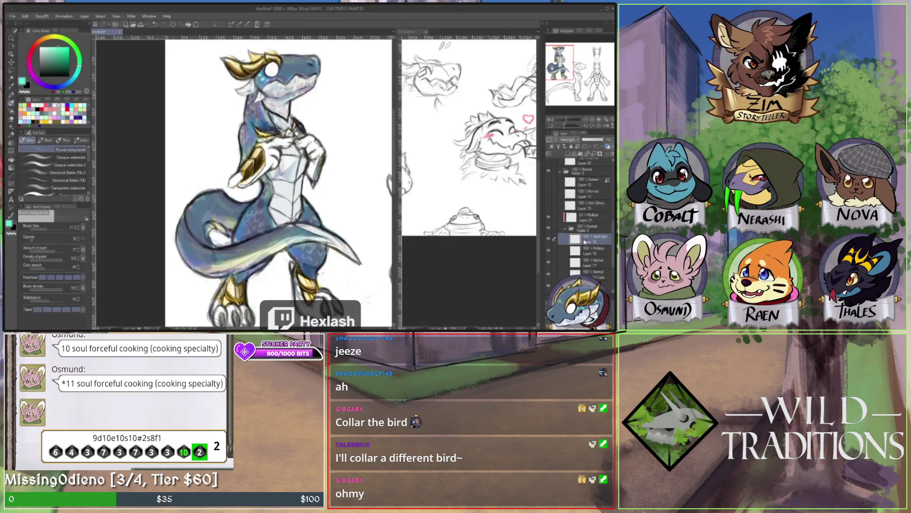
{"action": "left_click", "coordinate": [12, 94]}
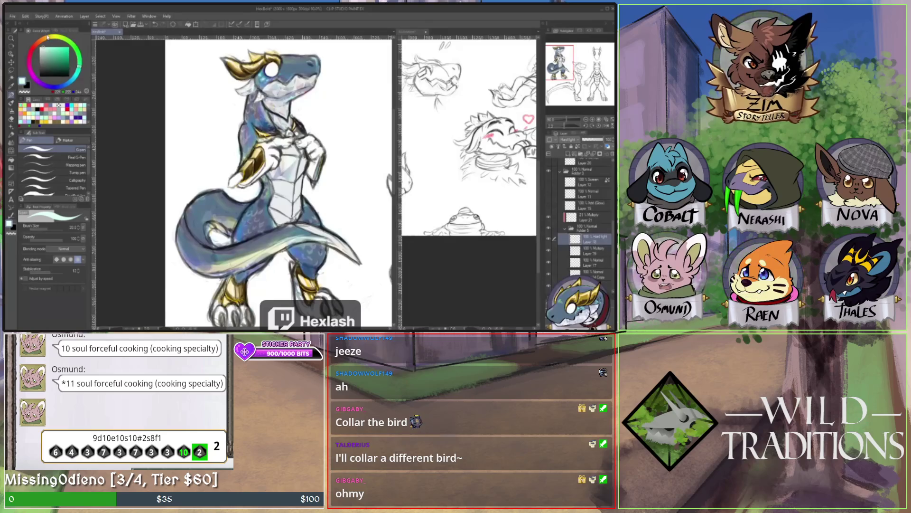
{"action": "left_click_drag", "start_coordinate": [59, 86], "coordinate": [54, 88]}
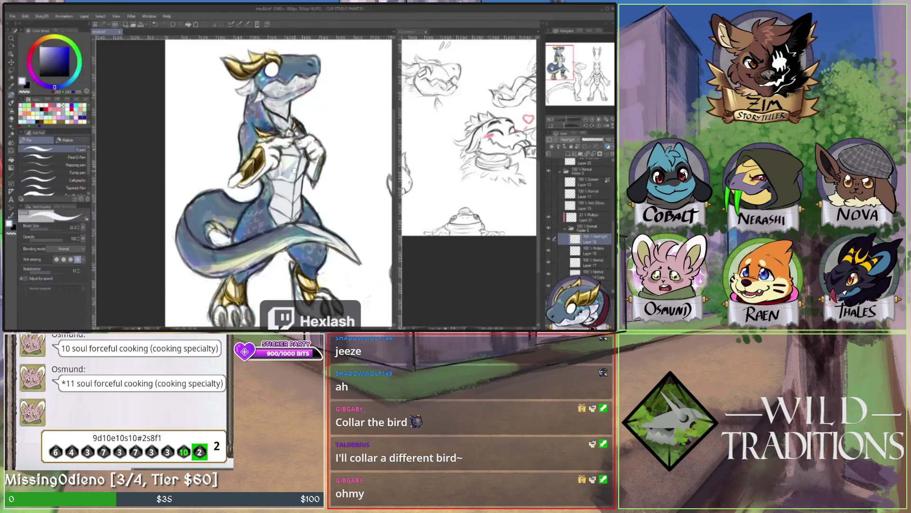
{"action": "left_click", "coordinate": [13, 141]}
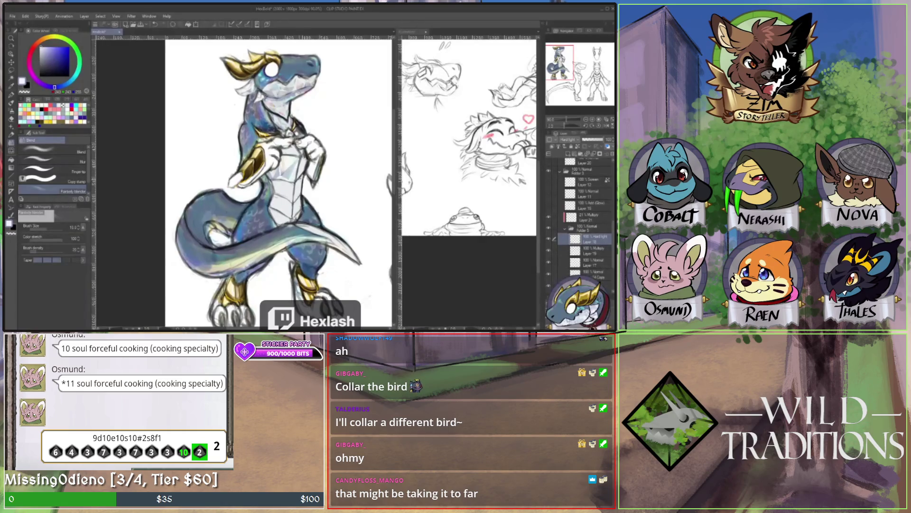
- Select Multiply Layer 19, alternate Eraser and Blend twice, and zoom in on the chest
{"action": "left_click", "coordinate": [588, 250]}
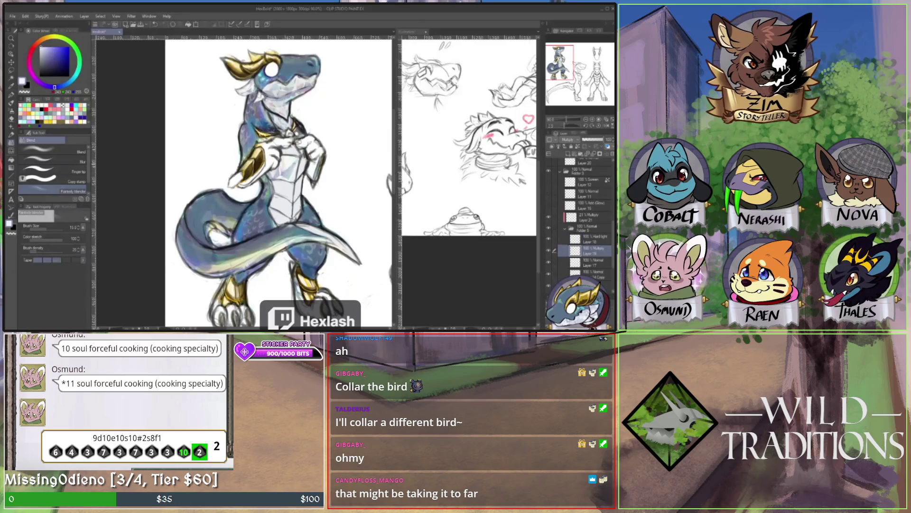
{"action": "key", "text": "e"}
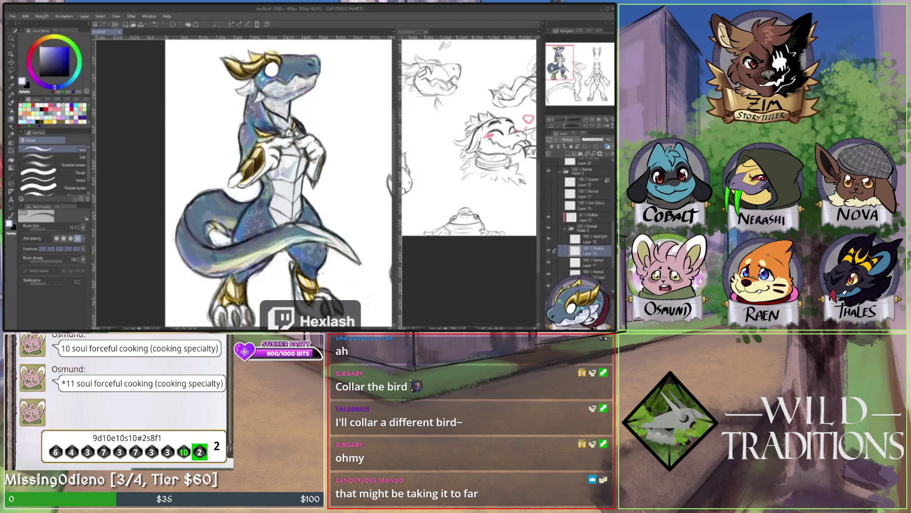
{"action": "key", "text": "j"}
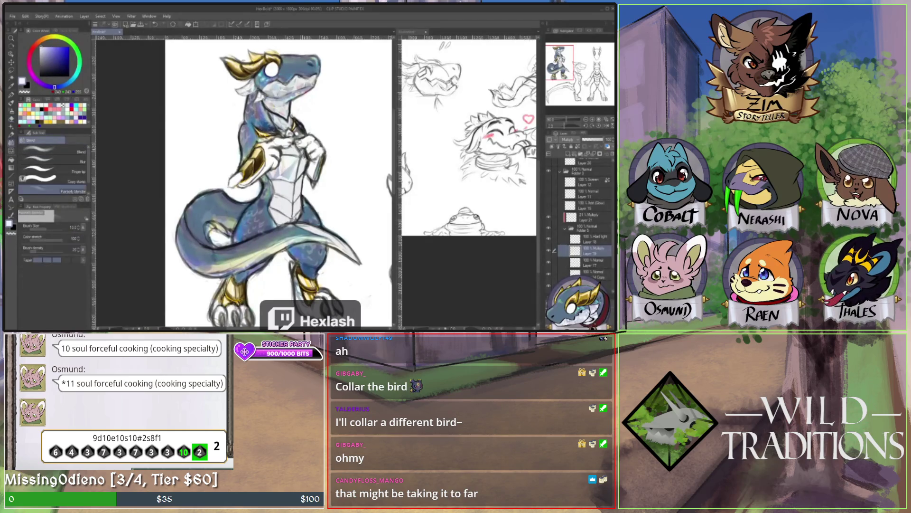
{"action": "key", "text": "e"}
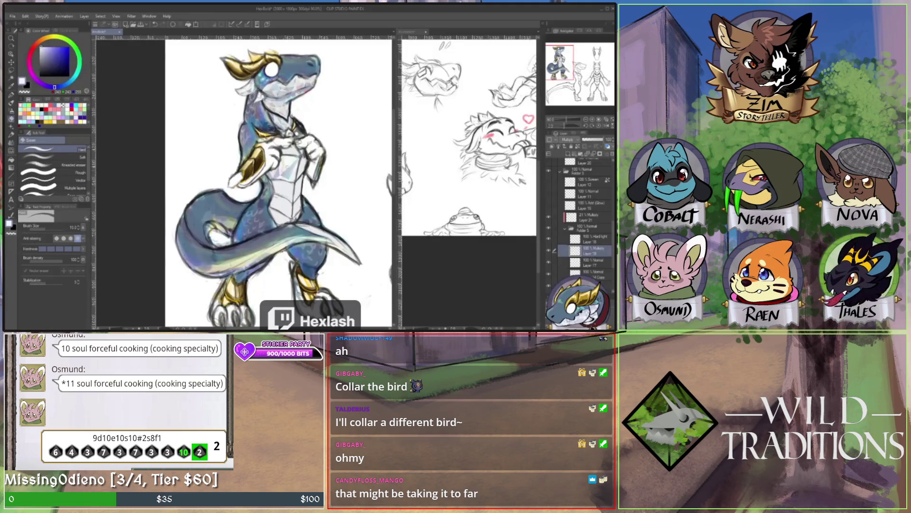
{"action": "key", "text": "j"}
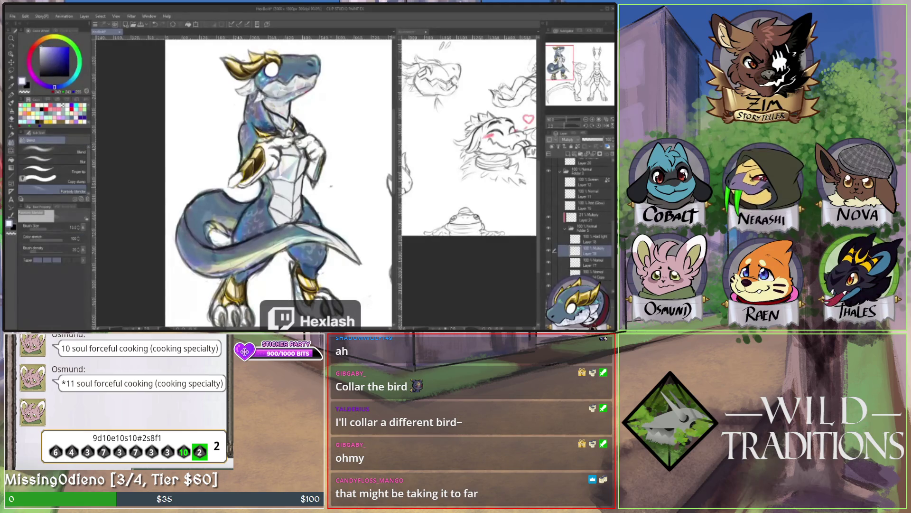
{"action": "scroll", "coordinate": [295, 124], "scroll_direction": "up", "scroll_amount": 3}
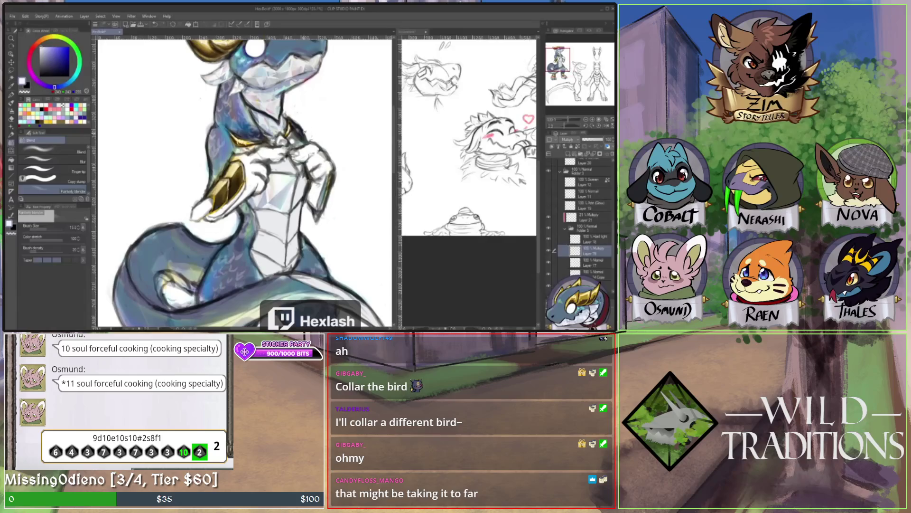
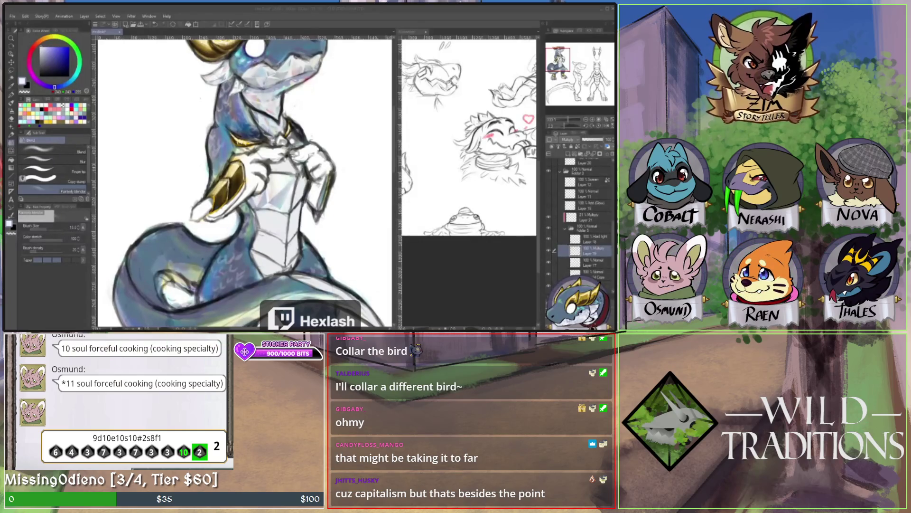
- Alternate between the Eraser and Blend tools while smoothing the dragon's shading
{"action": "left_click", "coordinate": [261, 203]}
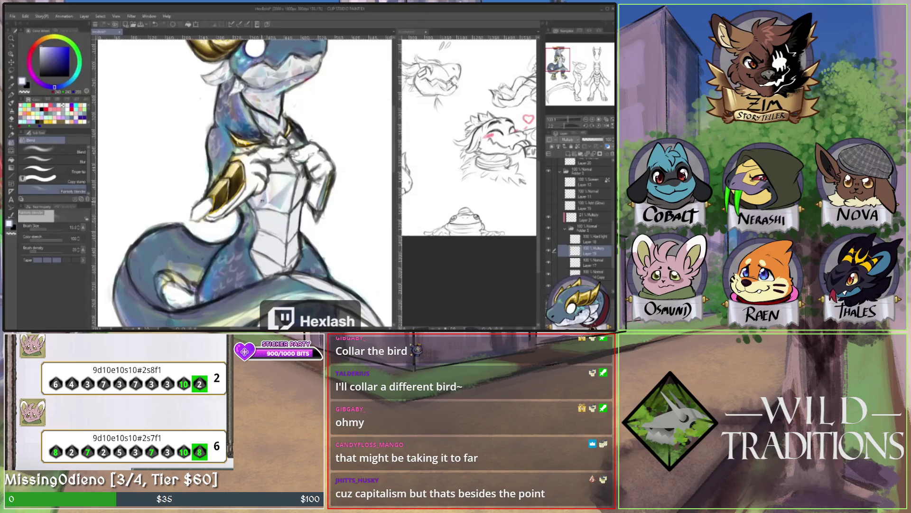
{"action": "key", "text": "e"}
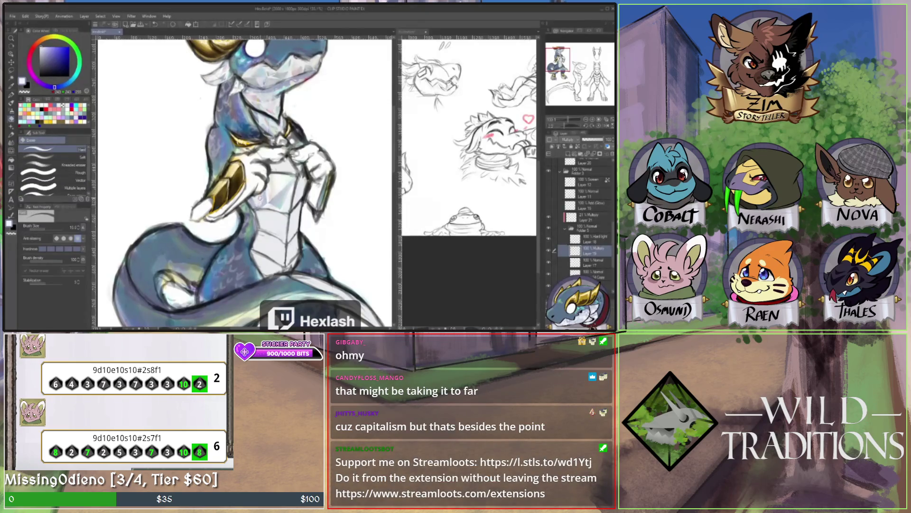
{"action": "key", "text": "j"}
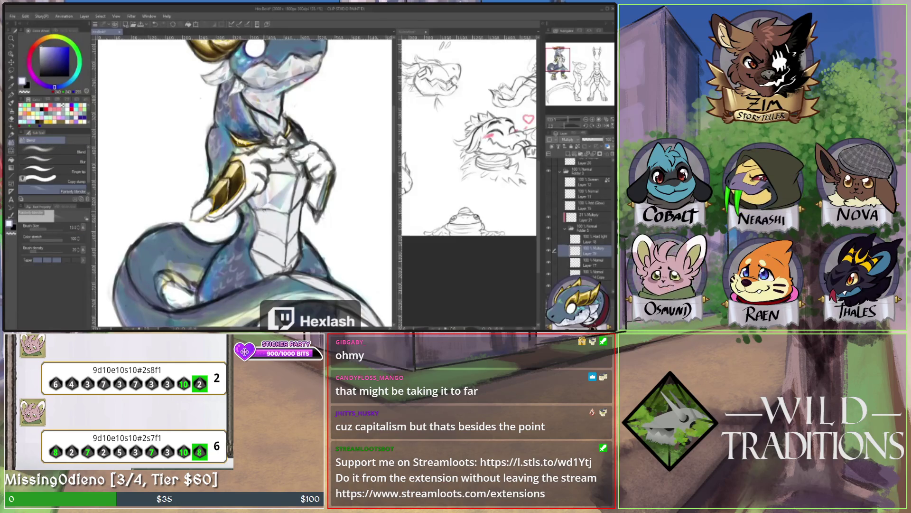
{"action": "key", "text": "e"}
{"action": "key", "text": "j"}
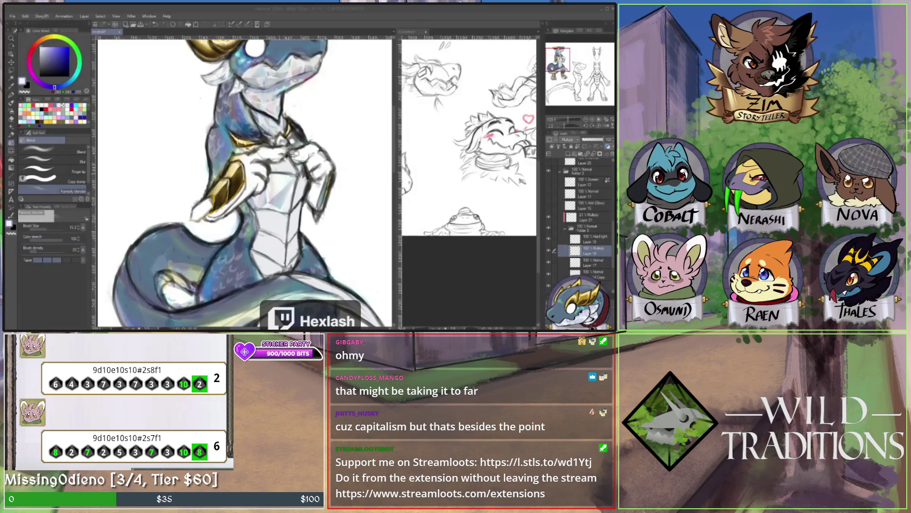
{"action": "key", "text": "alt+Tab"}
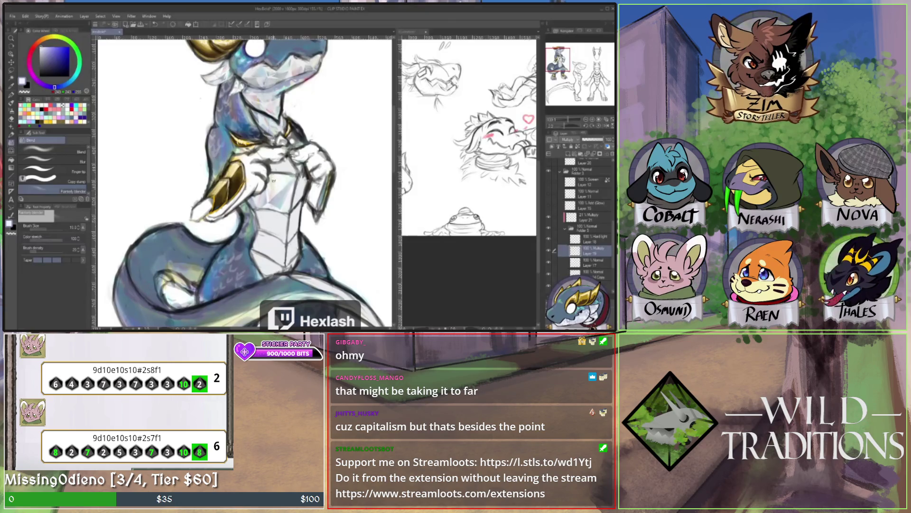
- Brush light-blue shading over the chest plate with Opaque watercolor, then blend it
{"action": "key", "text": "b"}
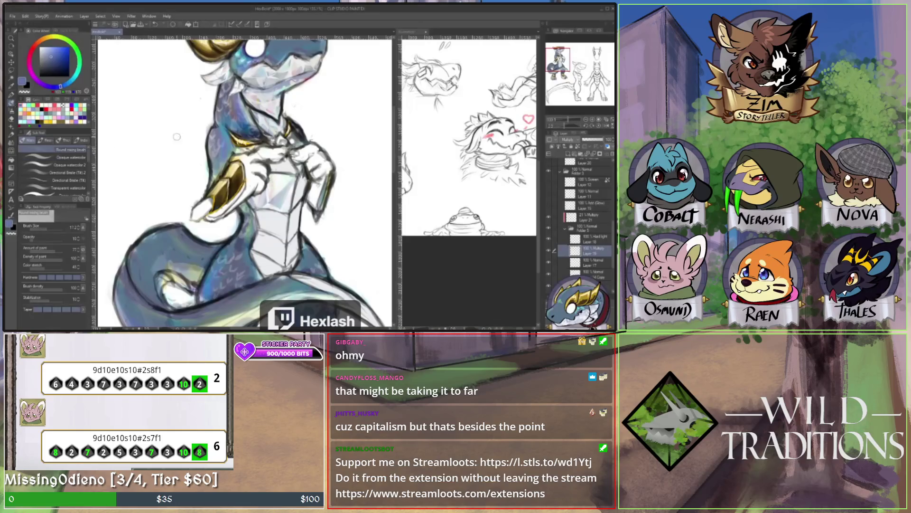
{"action": "left_click", "coordinate": [67, 158]}
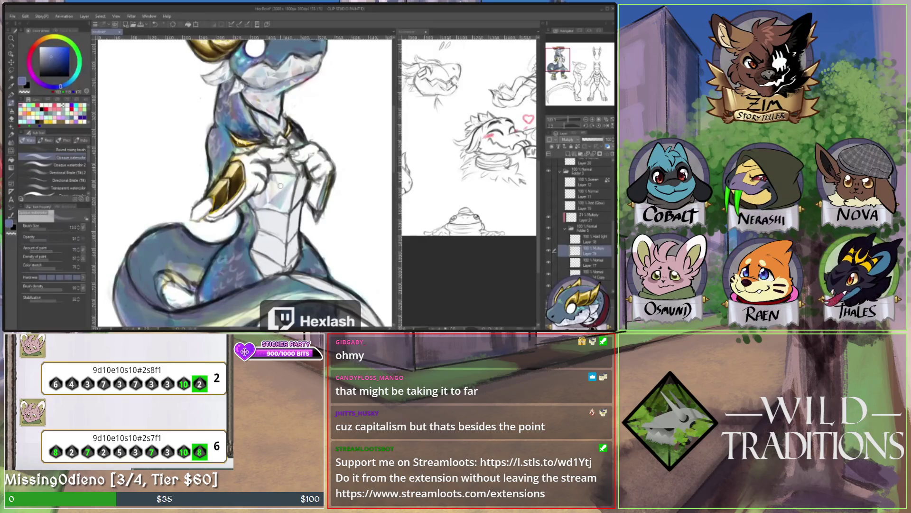
{"action": "left_click", "coordinate": [11, 148]}
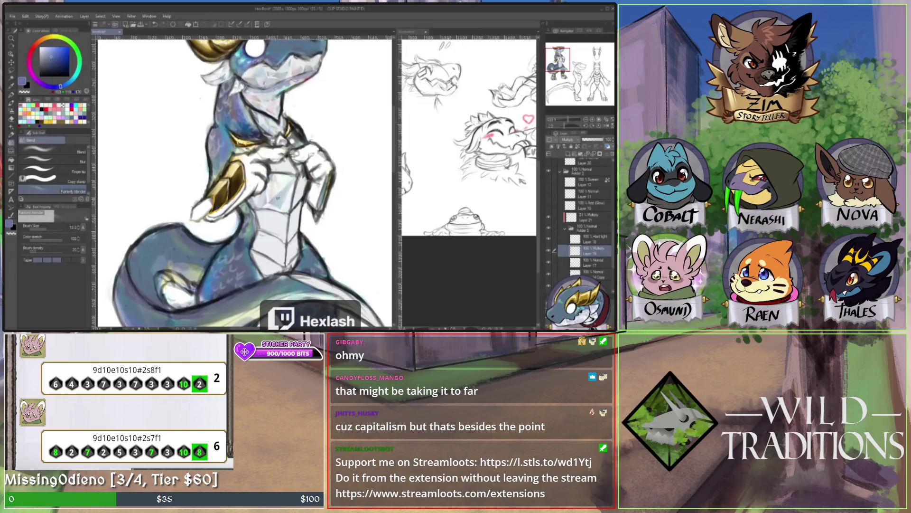
- Sample a new colour from the painting and alternate blending, erasing and inking on the dragon
{"action": "left_click", "coordinate": [11, 95]}
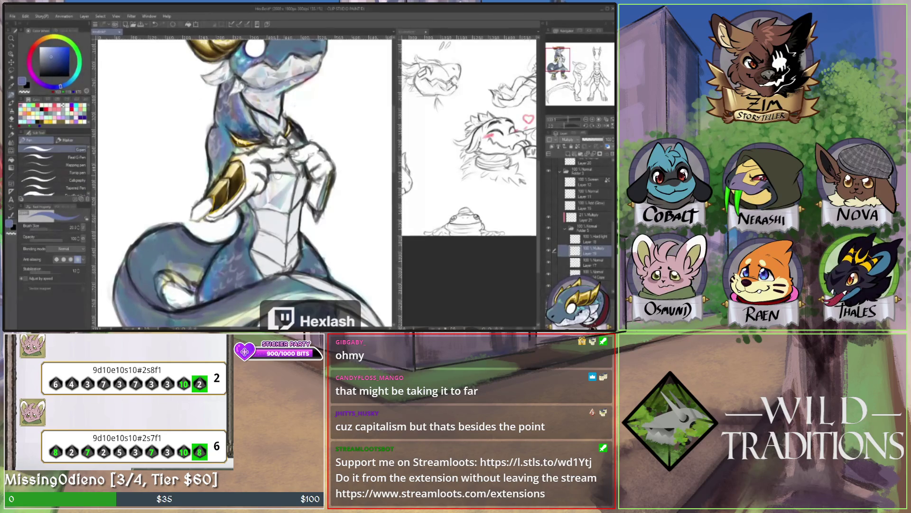
{"action": "key", "text": "j"}
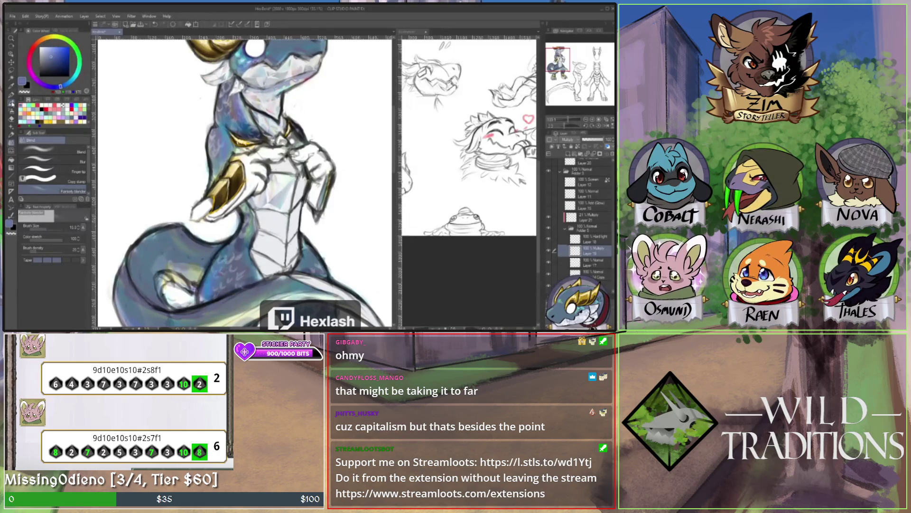
{"action": "key", "text": "b"}
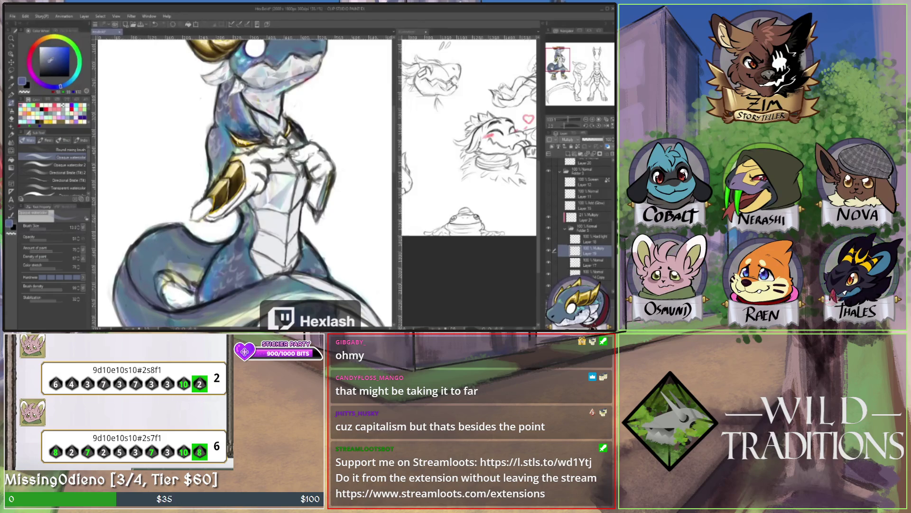
{"action": "left_click", "coordinate": [265, 208], "text": "alt"}
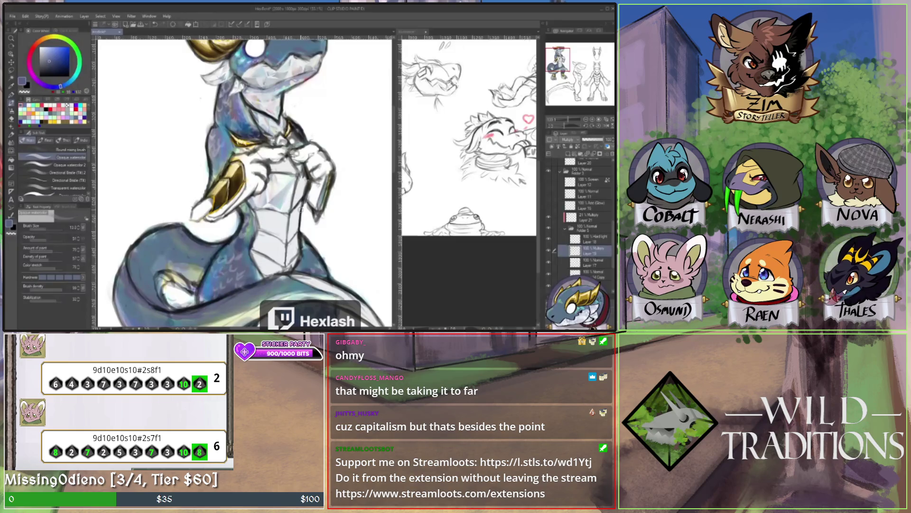
{"action": "key", "text": "j"}
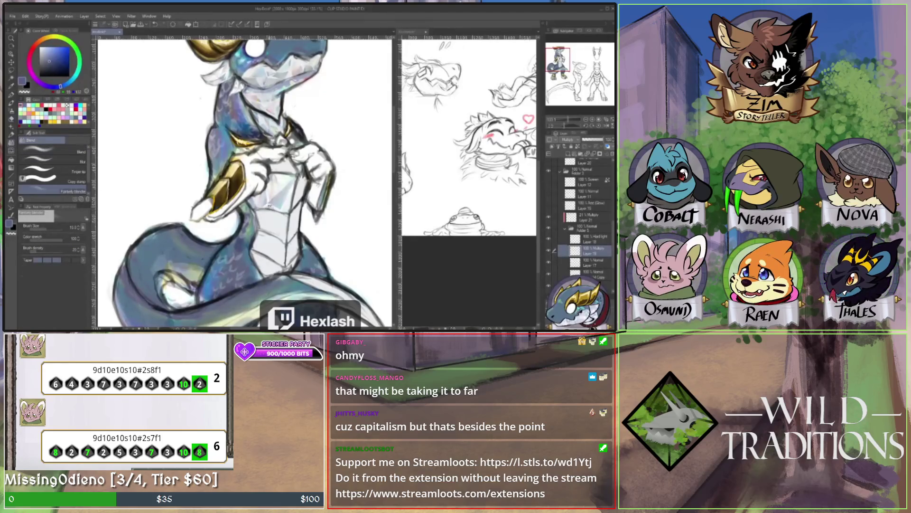
{"action": "key", "text": "e"}
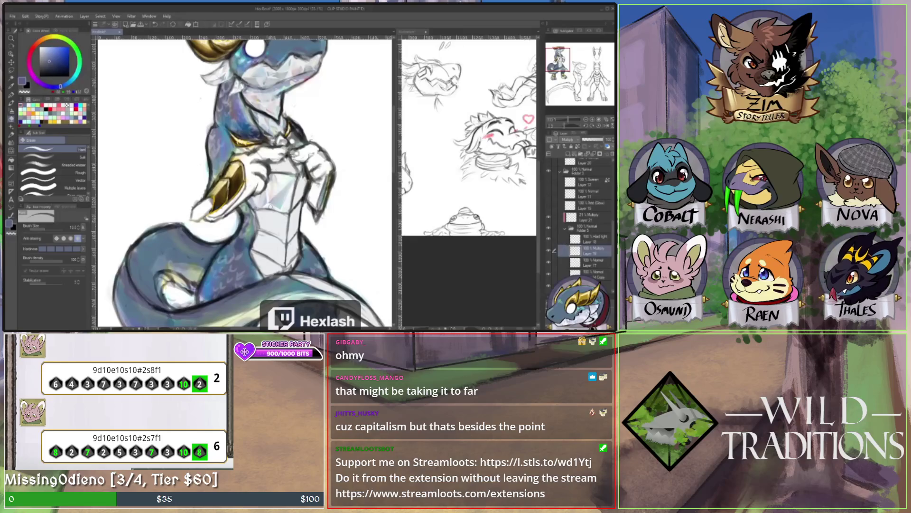
{"action": "key", "text": "j"}
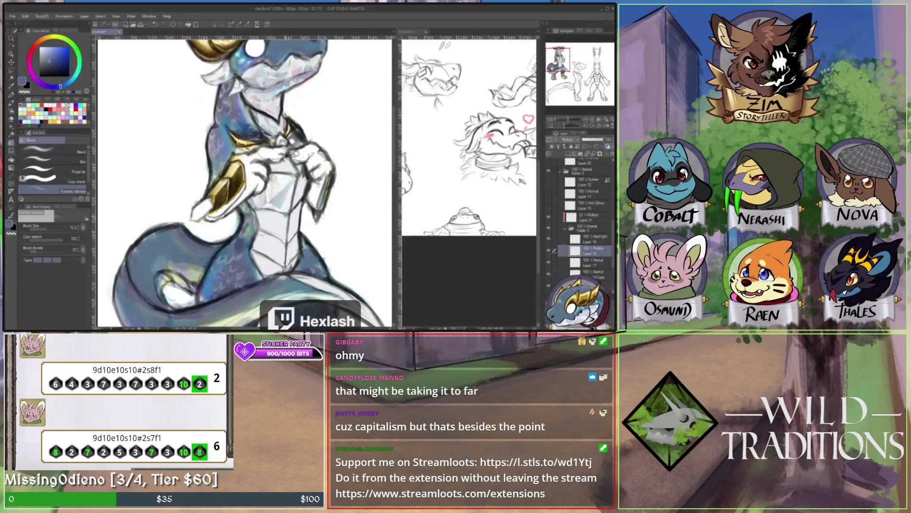
{"action": "key", "text": "p"}
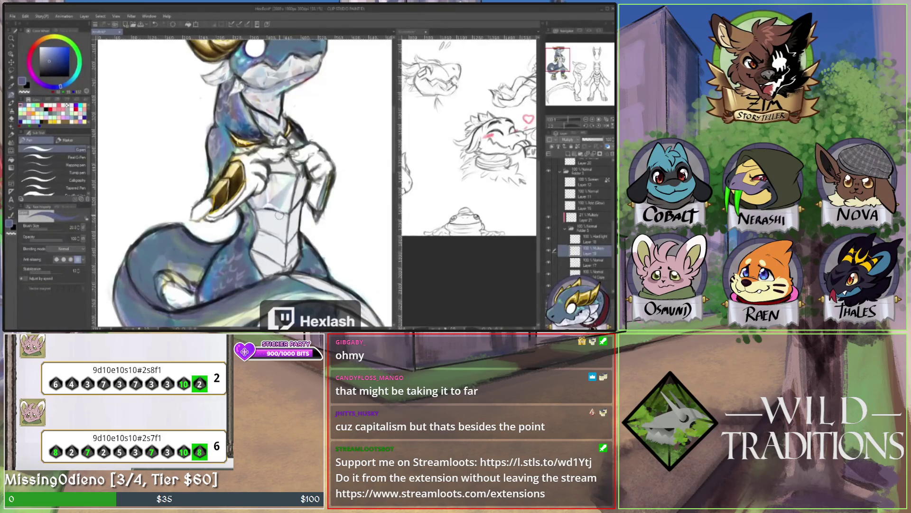
{"action": "key", "text": "e"}
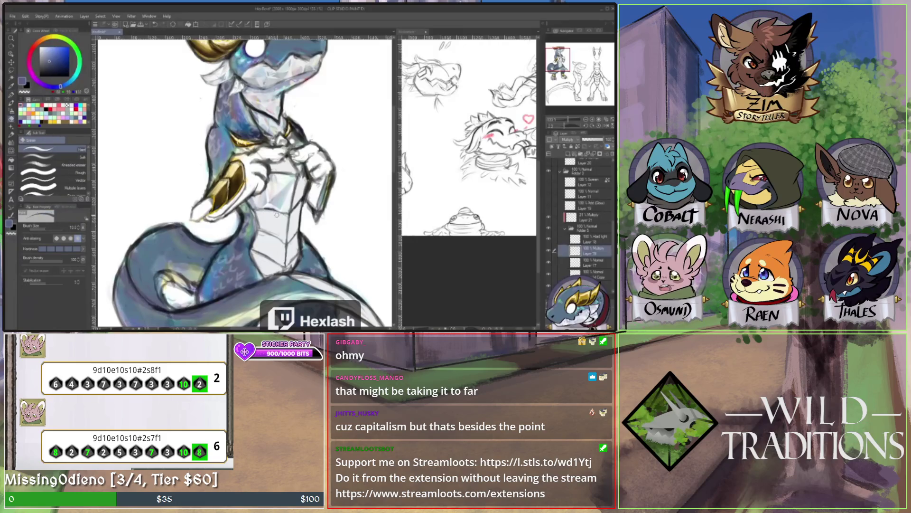
{"action": "left_click", "coordinate": [11, 143]}
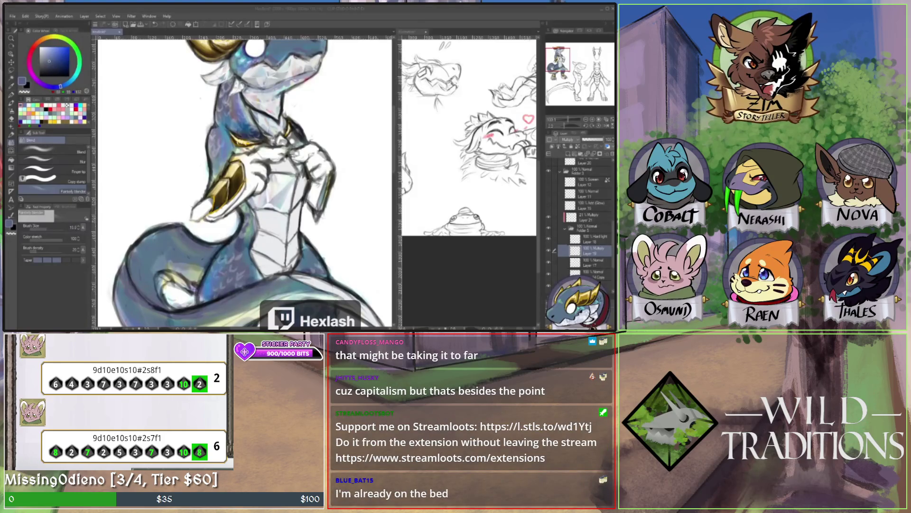
- On Layer 17, eyedrop the pale teal of the chest armour for pen painting
{"action": "left_click", "coordinate": [281, 213]}
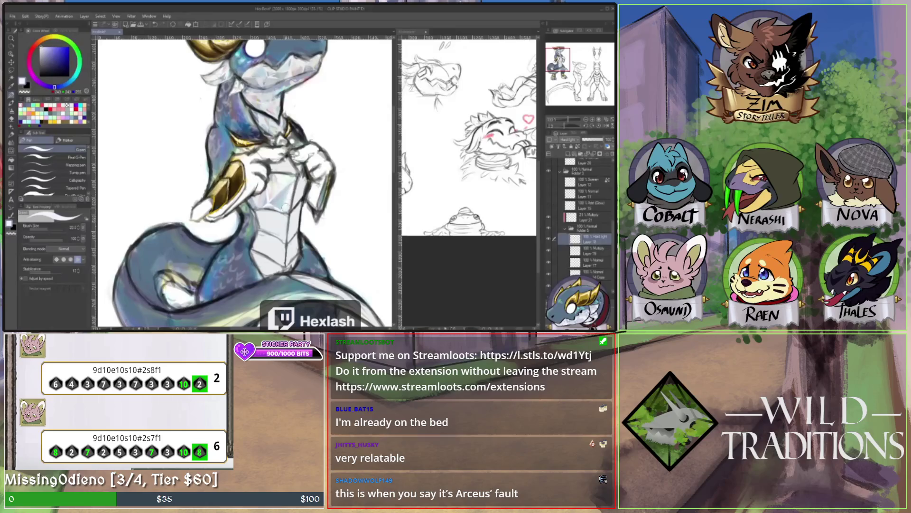
{"action": "left_click", "coordinate": [12, 149]}
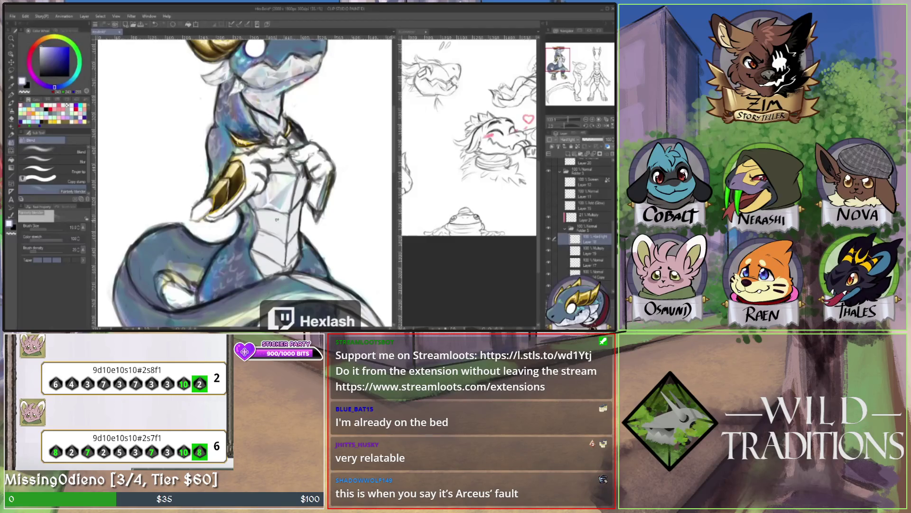
{"action": "left_click", "coordinate": [593, 262]}
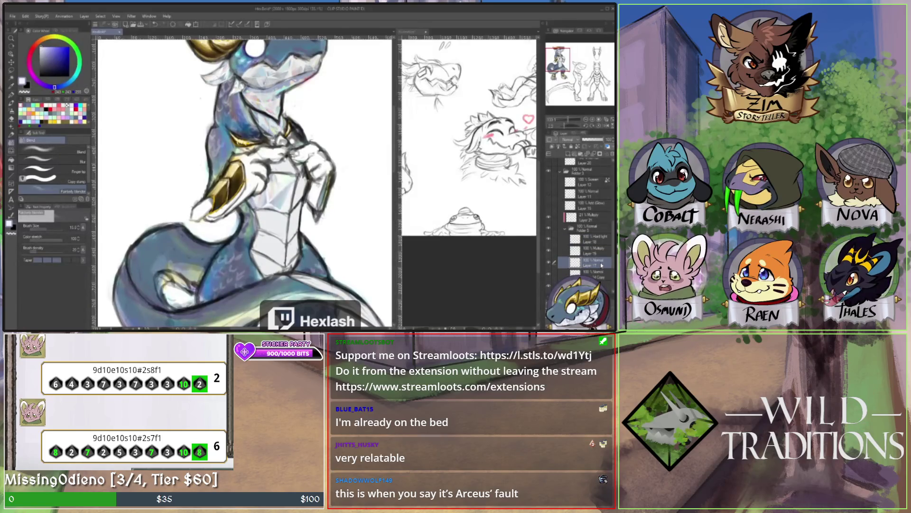
{"action": "key", "text": "e"}
{"action": "key", "text": "j"}
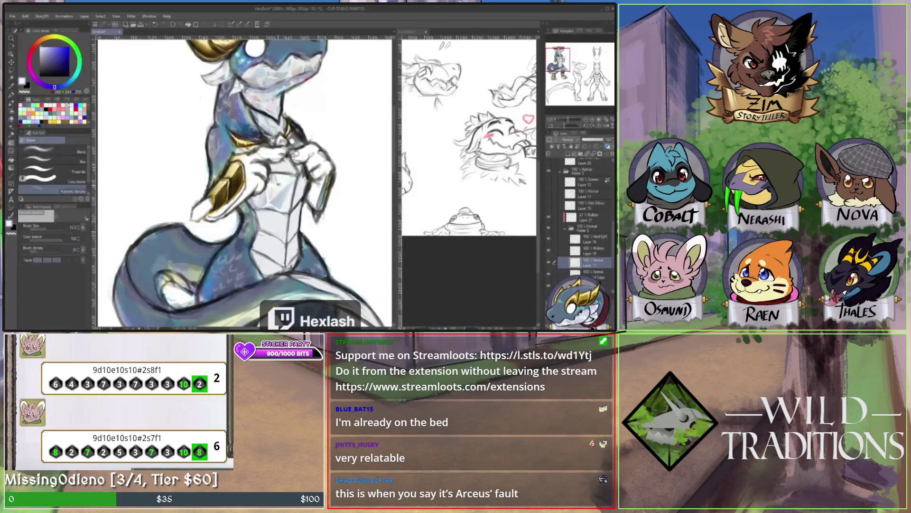
{"action": "left_click", "coordinate": [278, 184], "text": "alt"}
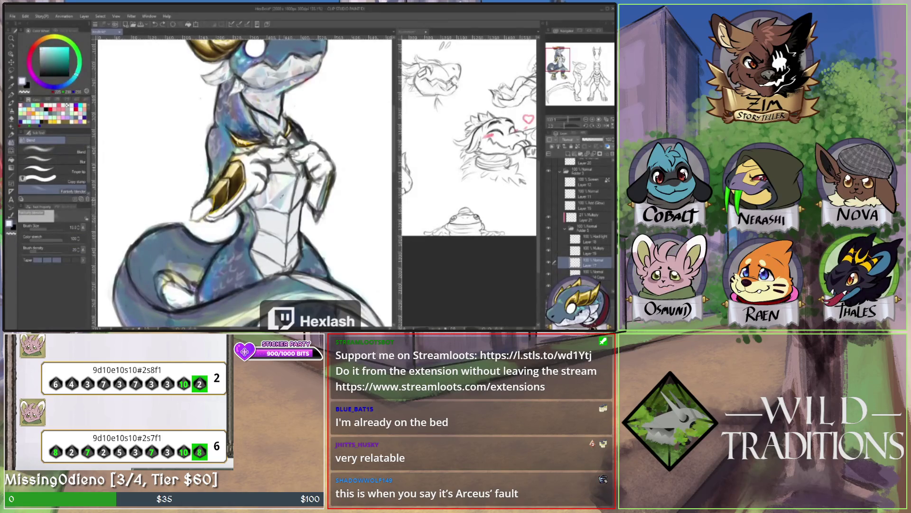
{"action": "key", "text": "p"}
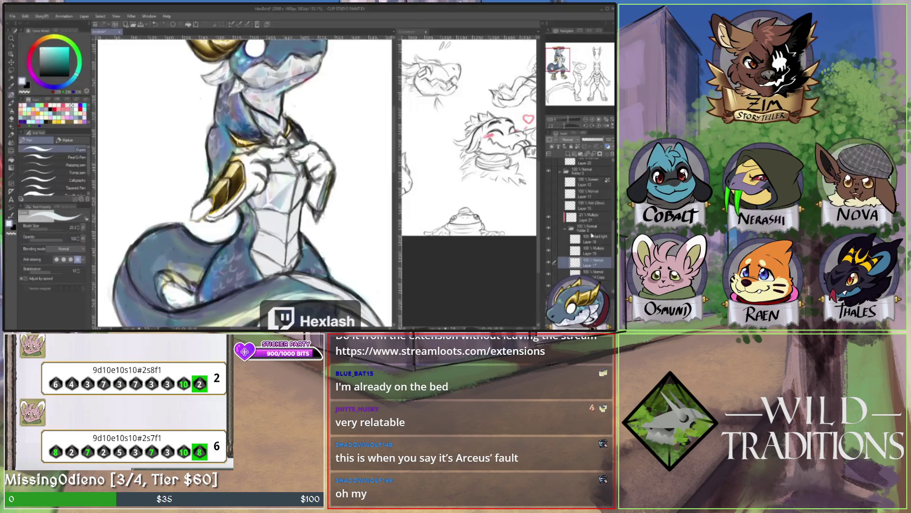
- Select the Hard light Layer 18 and switch to the Eraser
{"action": "left_click", "coordinate": [602, 242]}
{"action": "key", "text": "e"}
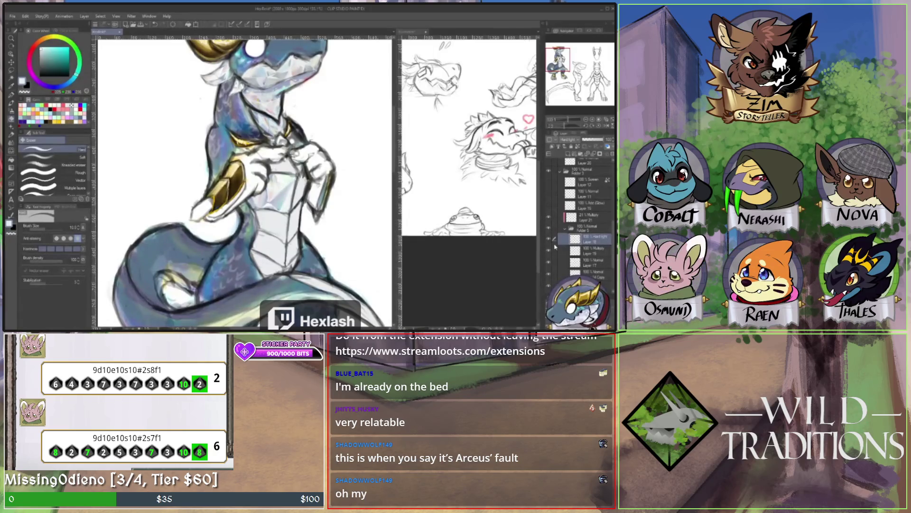
- Toggle Layer 18's hard light shading off and on twice to compare the armour
{"action": "left_click", "coordinate": [550, 252]}
{"action": "left_click", "coordinate": [549, 251]}
{"action": "left_click", "coordinate": [549, 251]}
{"action": "left_click", "coordinate": [550, 252]}
- On Layer 17, pick a mid blue and alternate pen, blending and erasing on the armour
{"action": "left_click", "coordinate": [601, 263]}
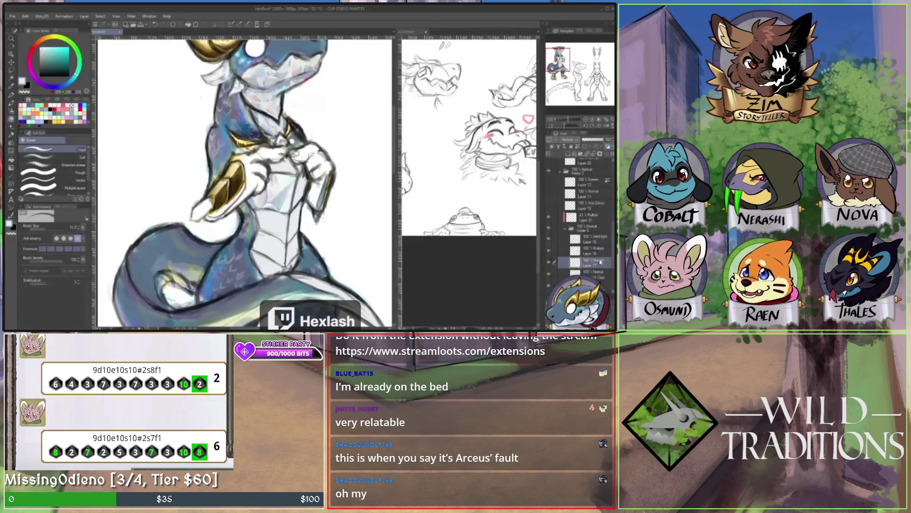
{"action": "left_click", "coordinate": [266, 192], "text": "alt"}
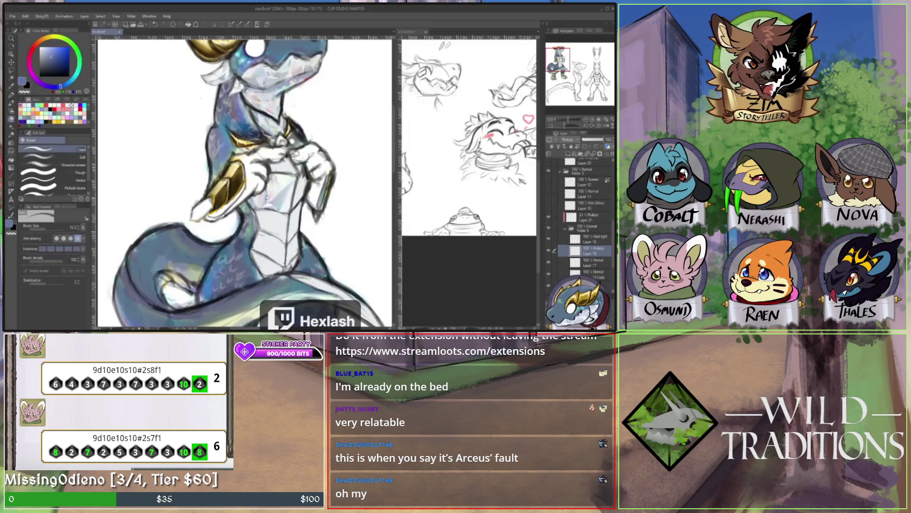
{"action": "key", "text": "p"}
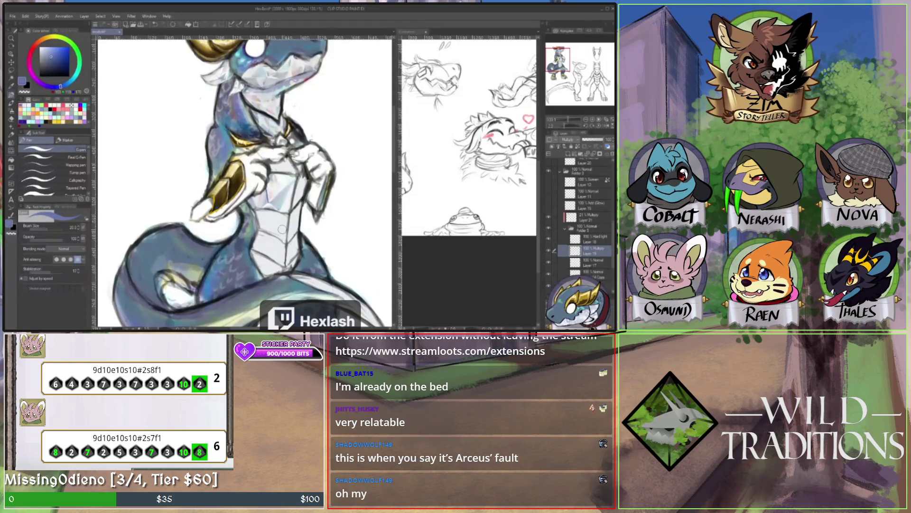
{"action": "key", "text": "j"}
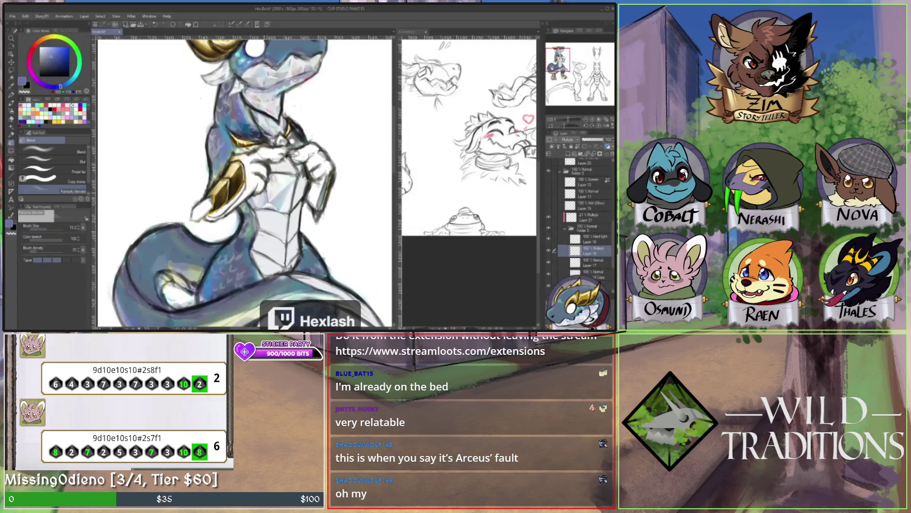
{"action": "key", "text": "e"}
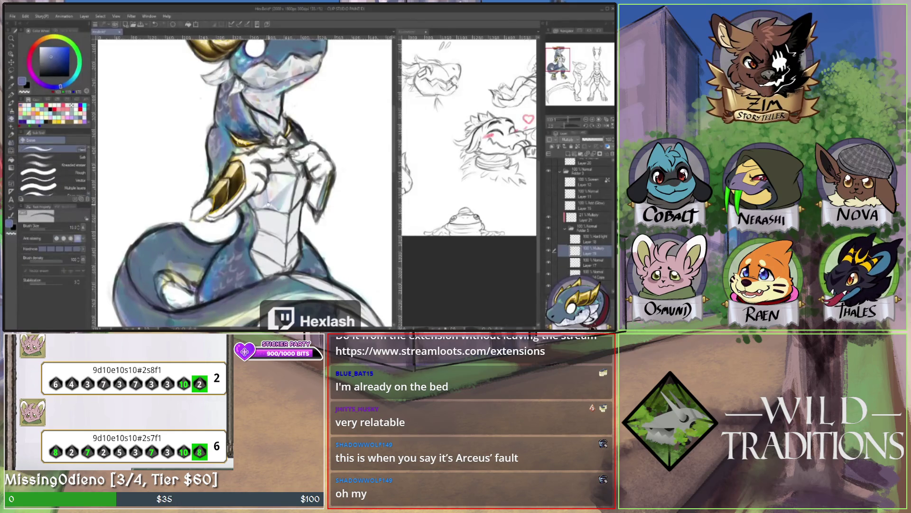
{"action": "key", "text": "j"}
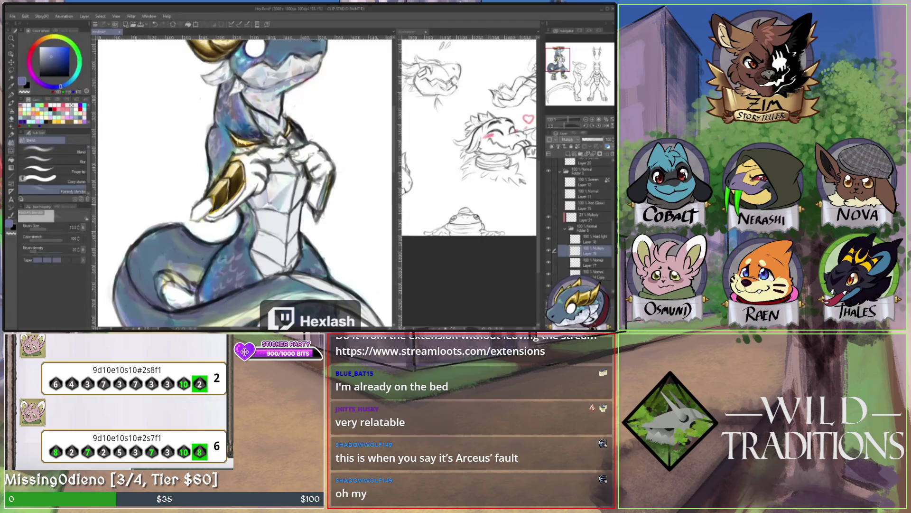
{"action": "key", "text": "e"}
{"action": "key", "text": "j"}
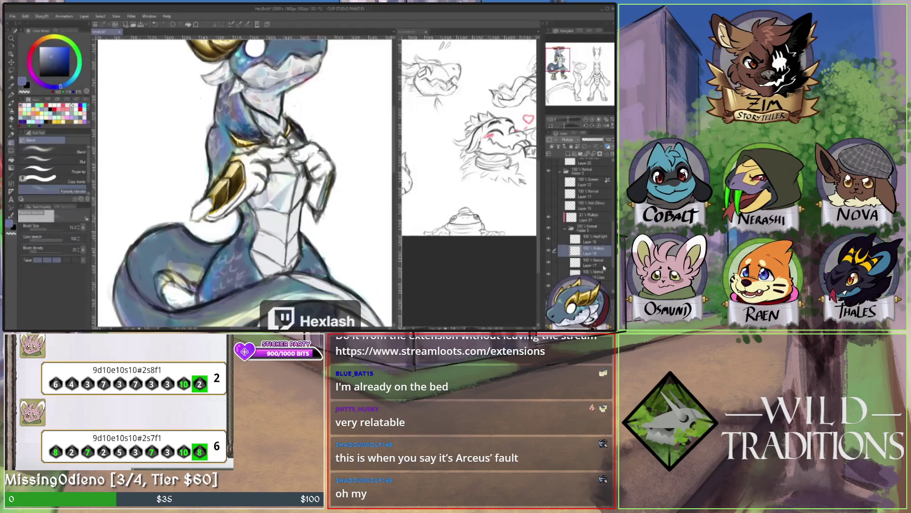
- Reselect Layer 17 and pick a near-white highlight colour for the pen
{"action": "left_click", "coordinate": [577, 262]}
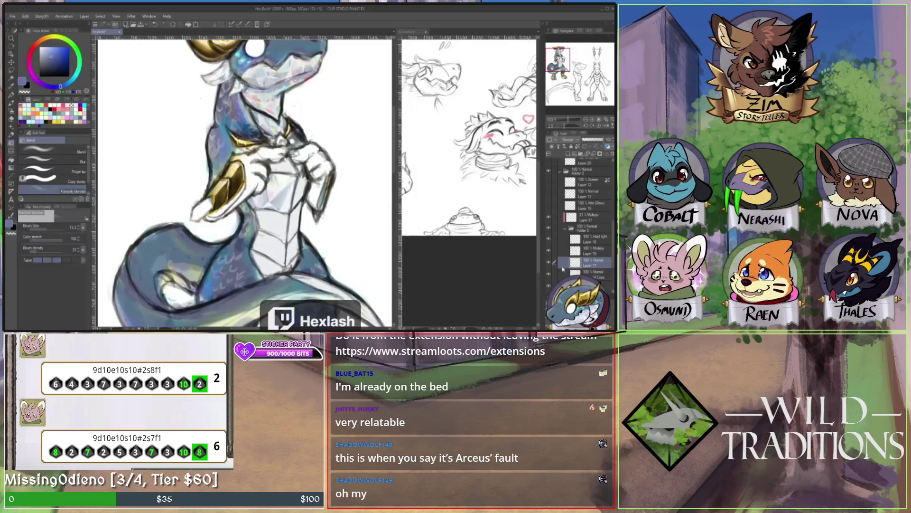
{"action": "key", "text": "e"}
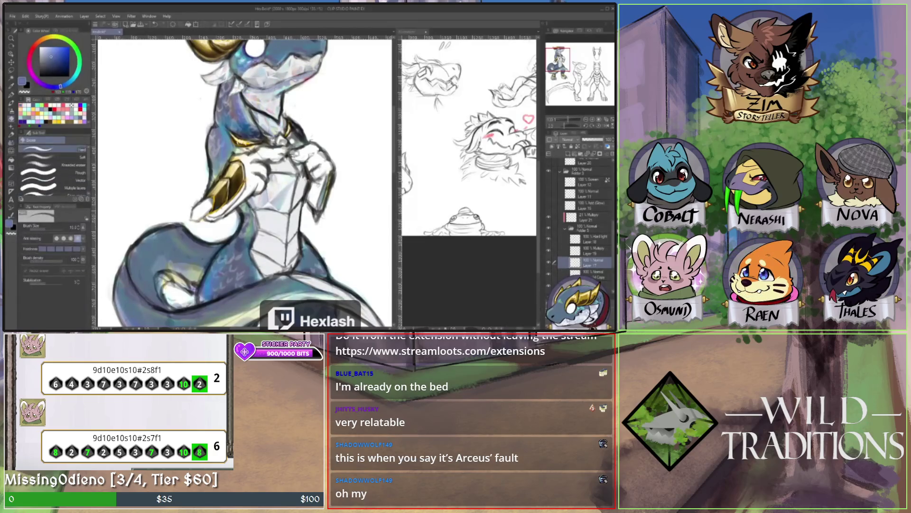
{"action": "key", "text": "j"}
{"action": "left_click", "coordinate": [263, 214], "text": "alt"}
{"action": "key", "text": "p"}
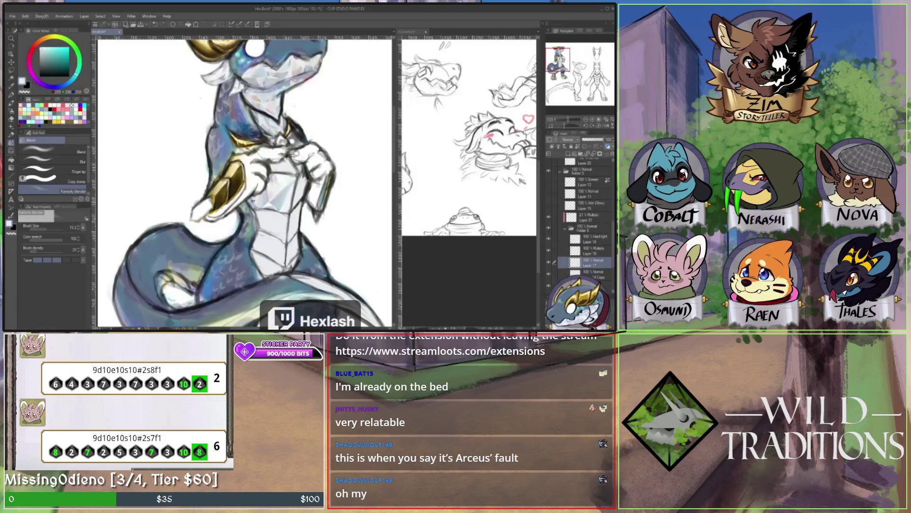